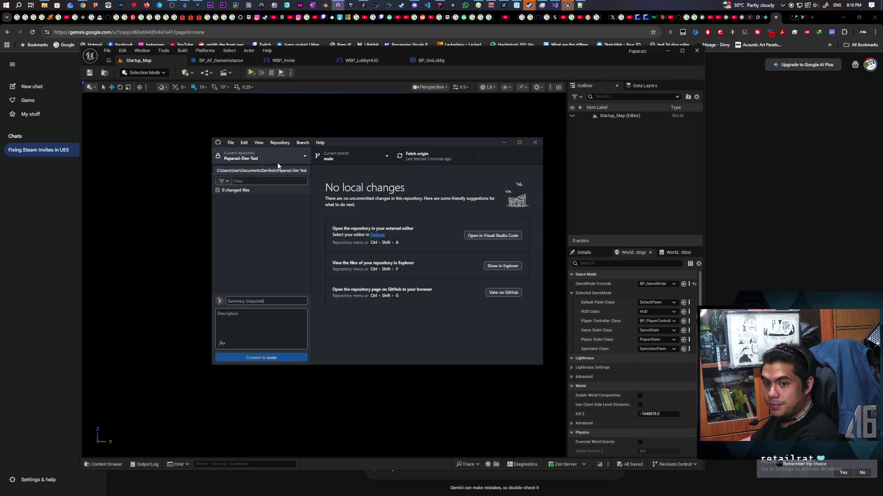
Bring the Unreal viewport forward so GitHub Desktop sits behind the game's start menu
click(235, 103)
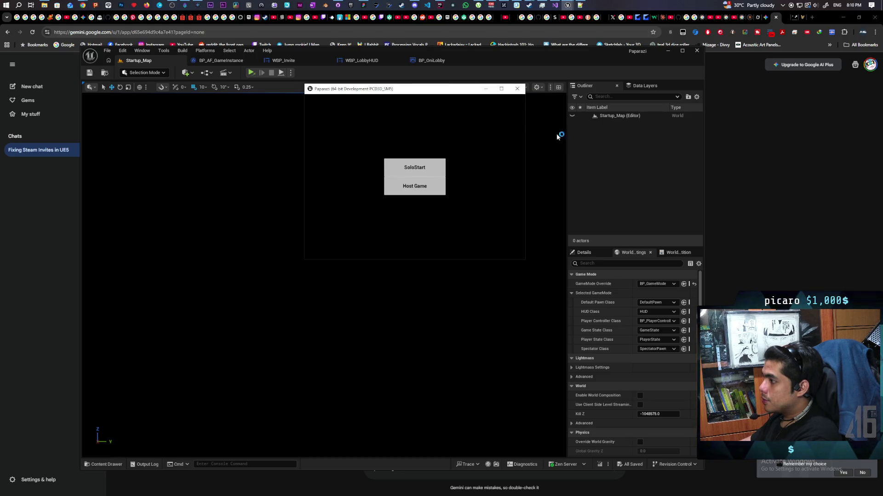
Host a Paparazi session, start it from the lobby, see the Net Driver Listen Failure, and close the game
click(423, 188)
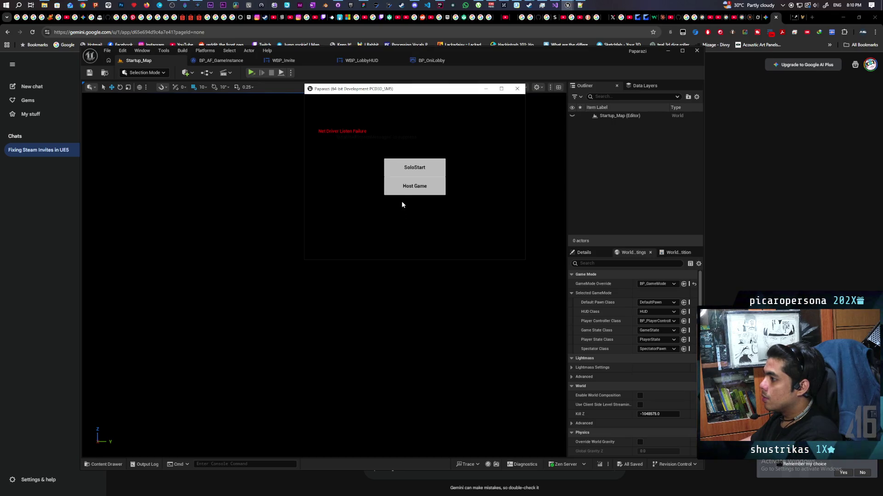
click(414, 187)
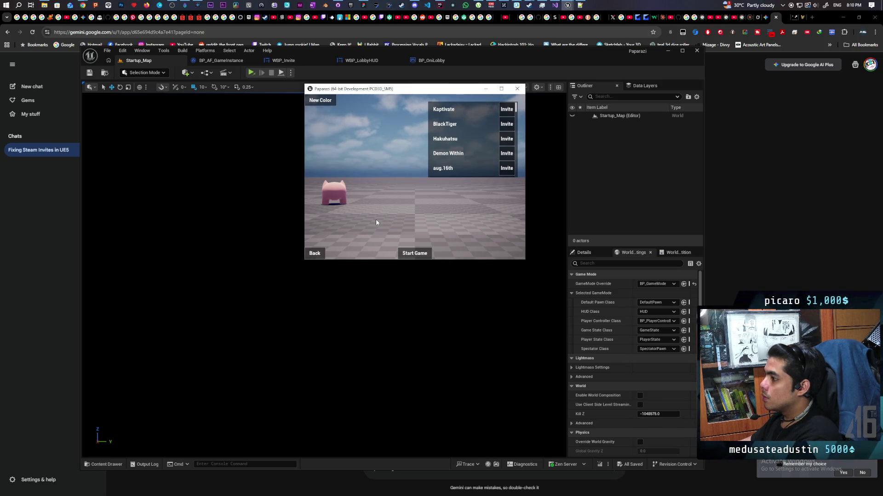
click(414, 253)
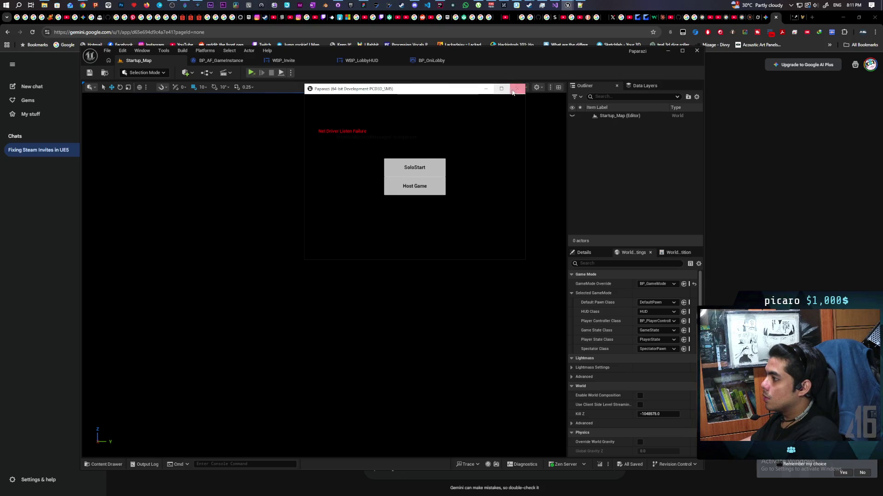
click(519, 90)
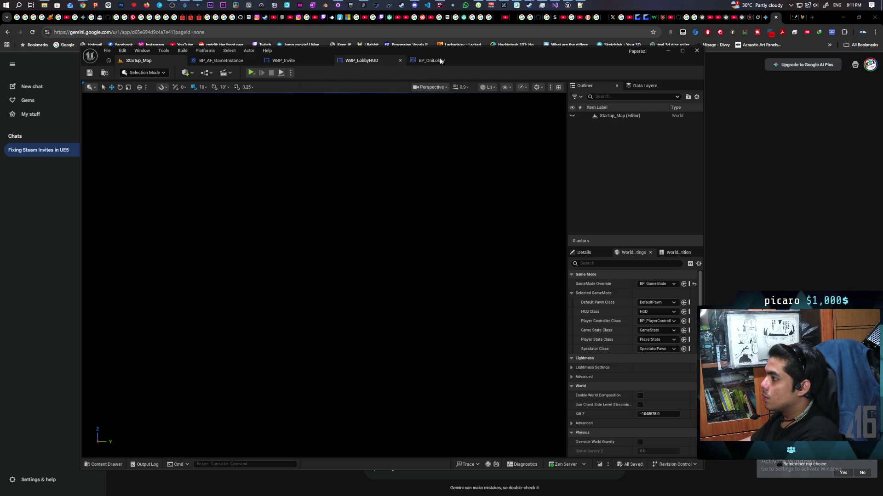
Review the CreateAdvancedSession and join session nodes in BP_AF_GameInstance, then move to BP_OniLobby
click(220, 60)
scroll(316, 240, down, 4)
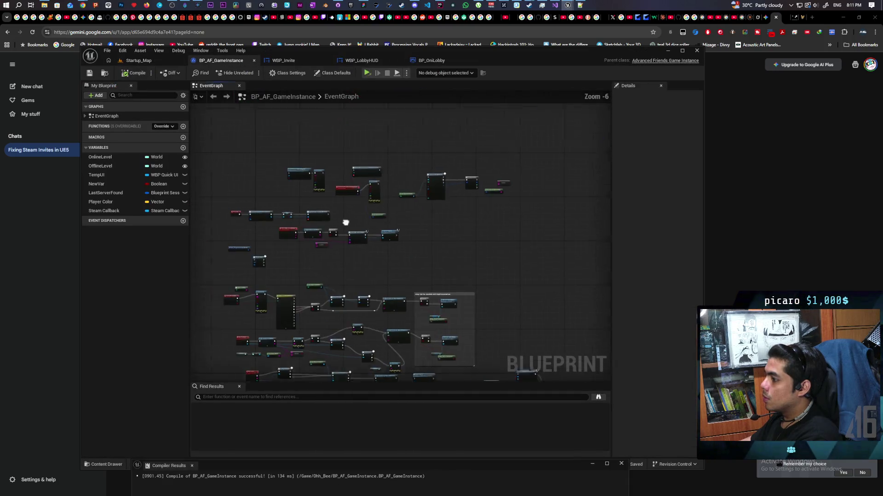
scroll(406, 274, up, 4)
scroll(406, 275, up, 2)
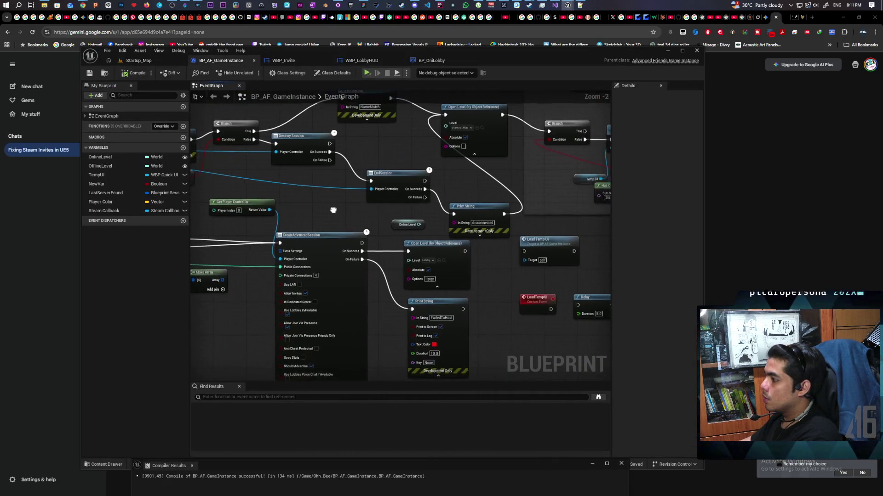
scroll(248, 210, up, 2)
mouse_move(248, 210)
mouse_down()
mouse_move(435, 207)
mouse_move(497, 173)
mouse_up()
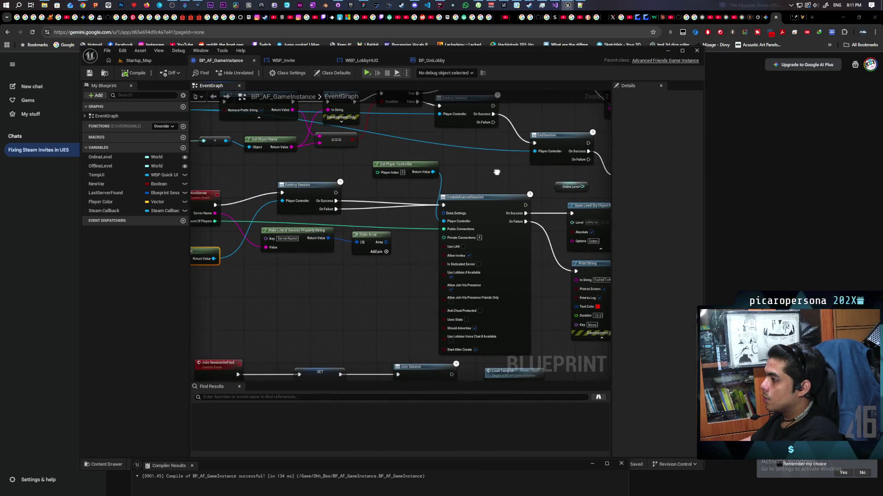
drag(497, 173, 482, 178)
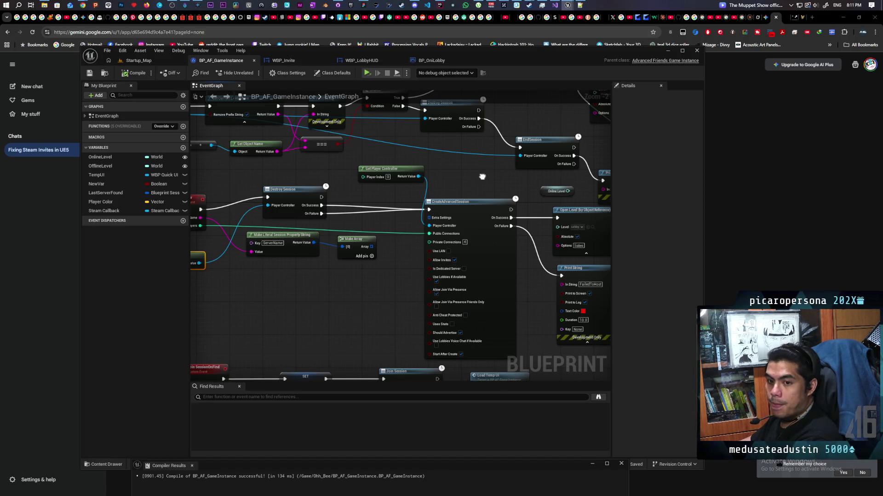
mouse_move(481, 177)
mouse_down()
mouse_move(465, 248)
mouse_move(319, 228)
mouse_up()
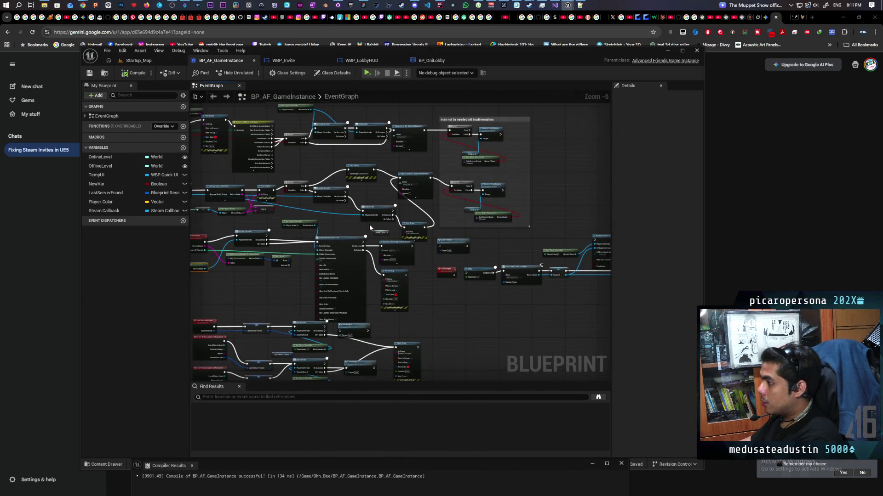
scroll(369, 224, down, 1)
scroll(369, 224, up, 1)
mouse_move(370, 225)
mouse_down()
mouse_move(365, 210)
mouse_move(361, 283)
mouse_move(359, 182)
mouse_up()
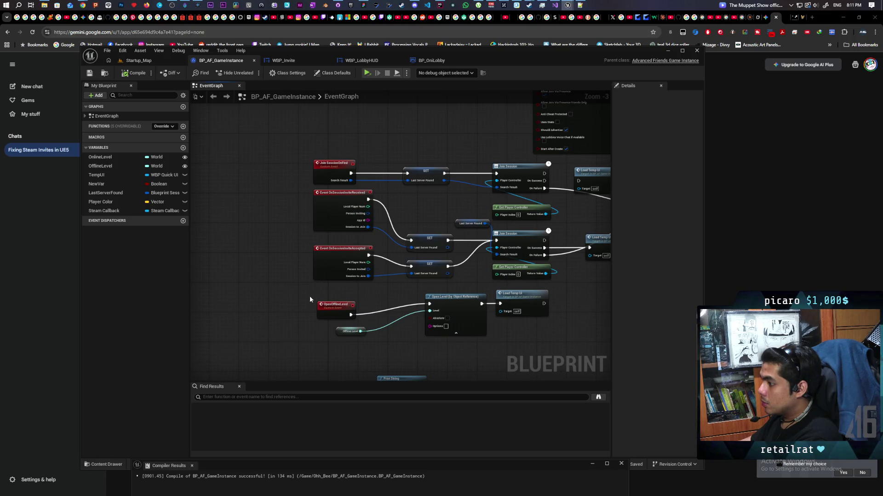
scroll(310, 291, up, 2)
scroll(417, 251, down, 5)
scroll(360, 230, up, 4)
scroll(361, 230, down, 5)
scroll(445, 167, up, 3)
scroll(435, 273, up, 1)
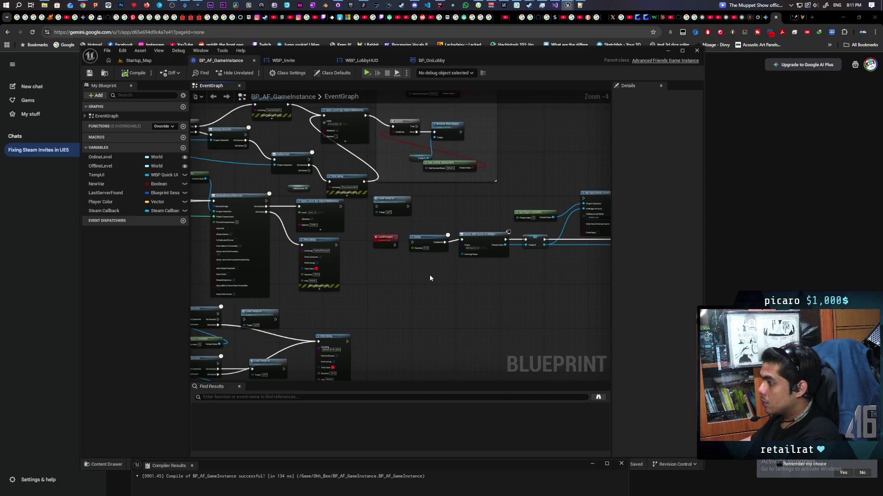
scroll(430, 274, down, 3)
scroll(273, 276, up, 3)
mouse_move(268, 276)
mouse_down()
mouse_move(291, 289)
mouse_move(337, 271)
mouse_move(365, 273)
mouse_move(231, 312)
mouse_up()
scroll(364, 273, up, 3)
scroll(323, 320, down, 5)
scroll(402, 273, down, 2)
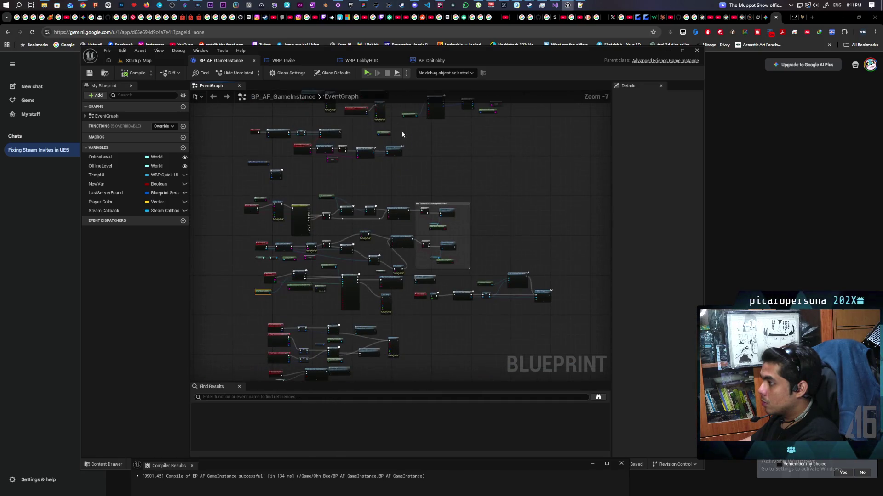
click(431, 60)
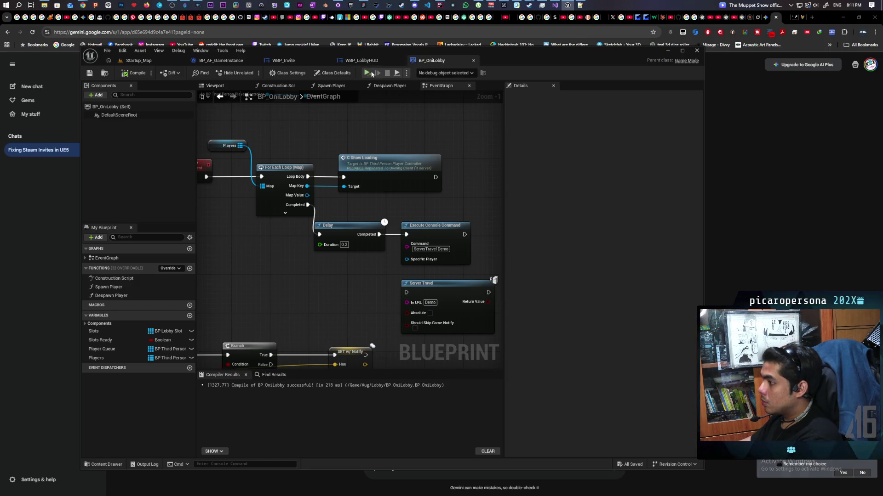
Jump to BP_OniLobby's Start game custom event and look along its node chain
click(366, 60)
double_click(475, 279)
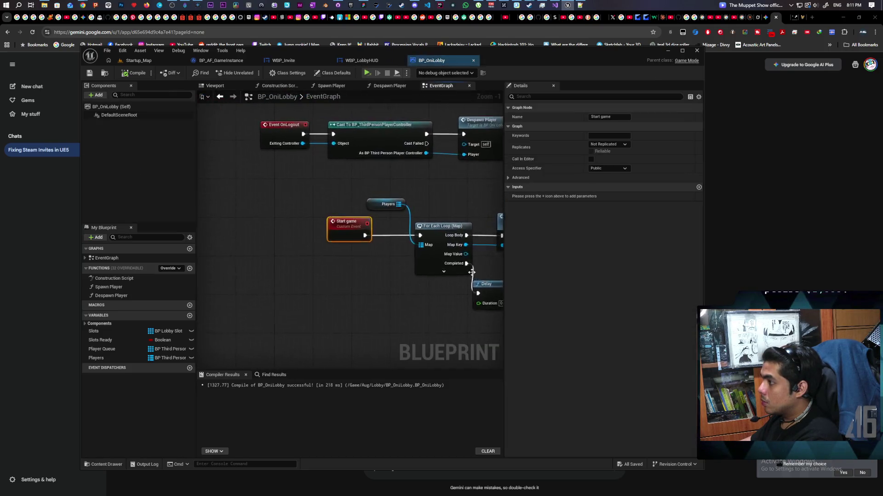
scroll(366, 276, down, 3)
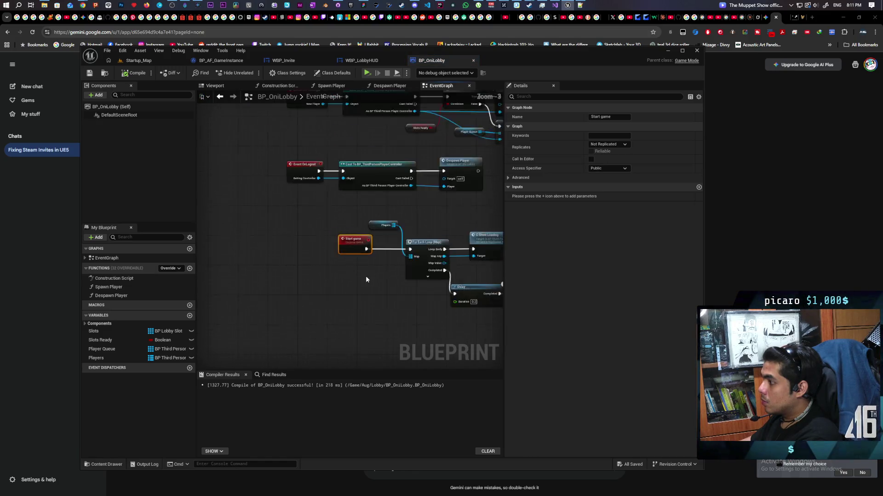
scroll(311, 248, down, 2)
scroll(261, 228, up, 3)
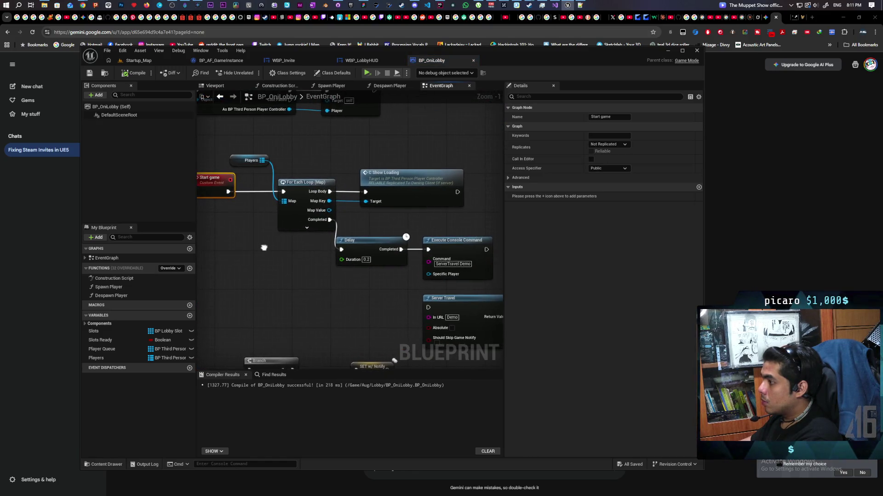
mouse_move(265, 248)
mouse_down()
mouse_move(288, 246)
mouse_move(259, 242)
mouse_up()
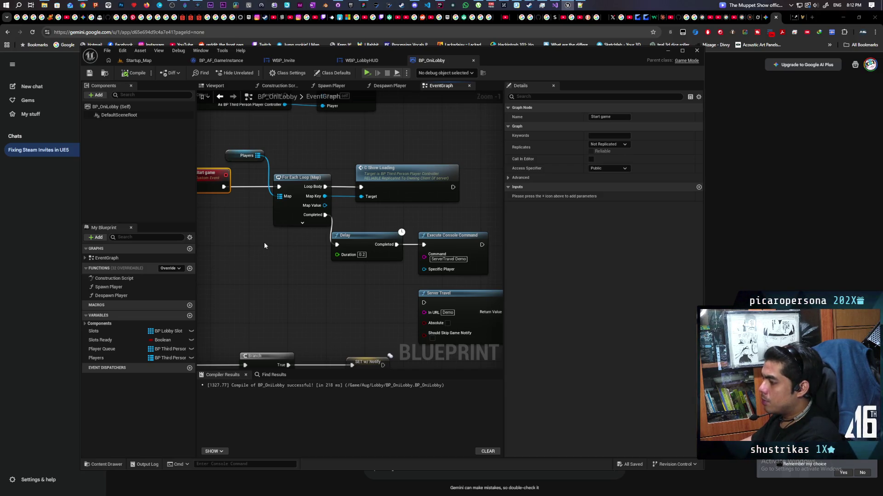
scroll(288, 241, down, 2)
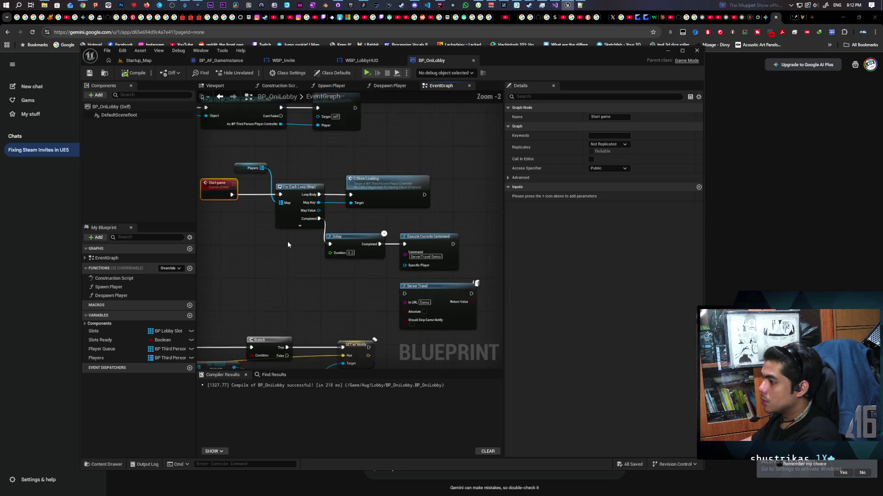
scroll(288, 240, up, 1)
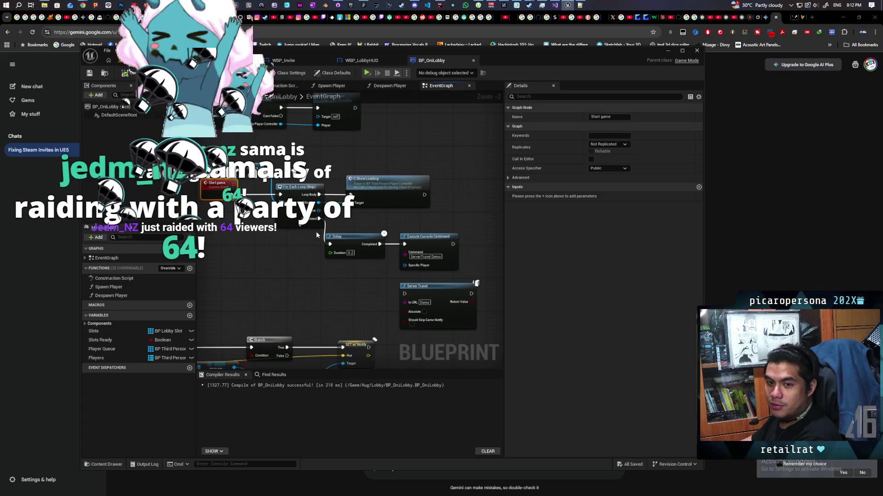
drag(306, 247, 315, 242)
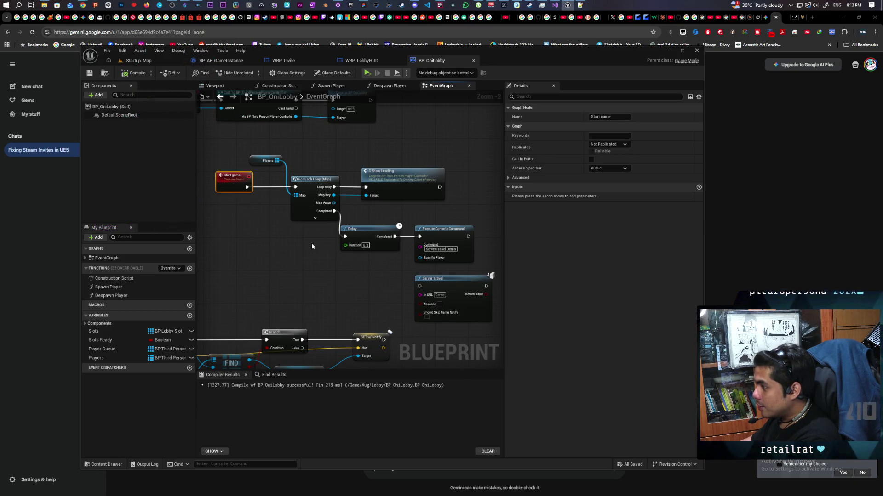
right_click(340, 245)
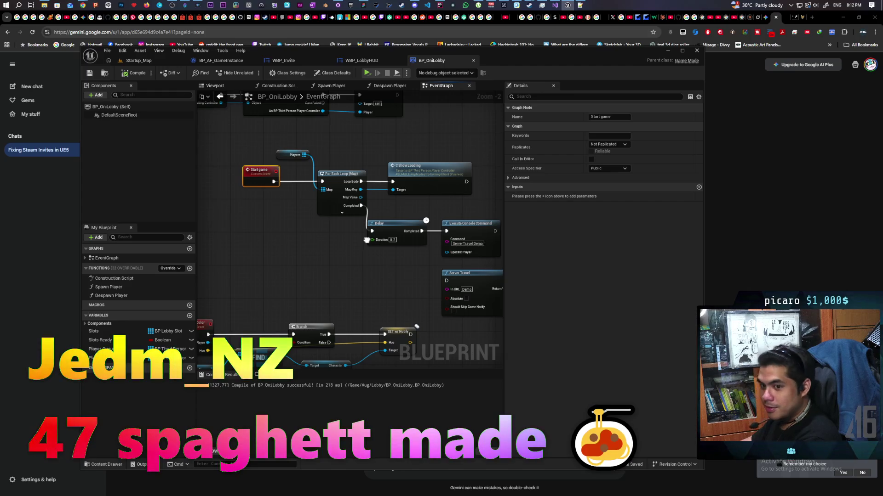
drag(366, 240, 350, 249)
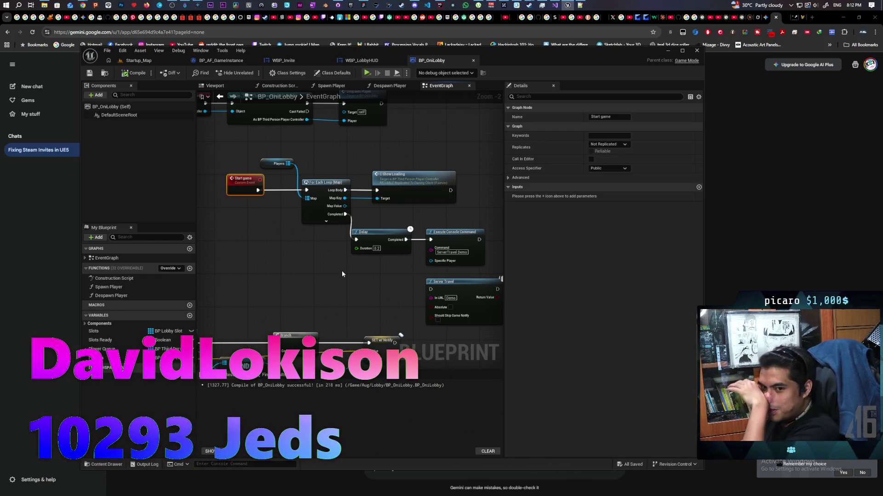
drag(339, 273, 332, 294)
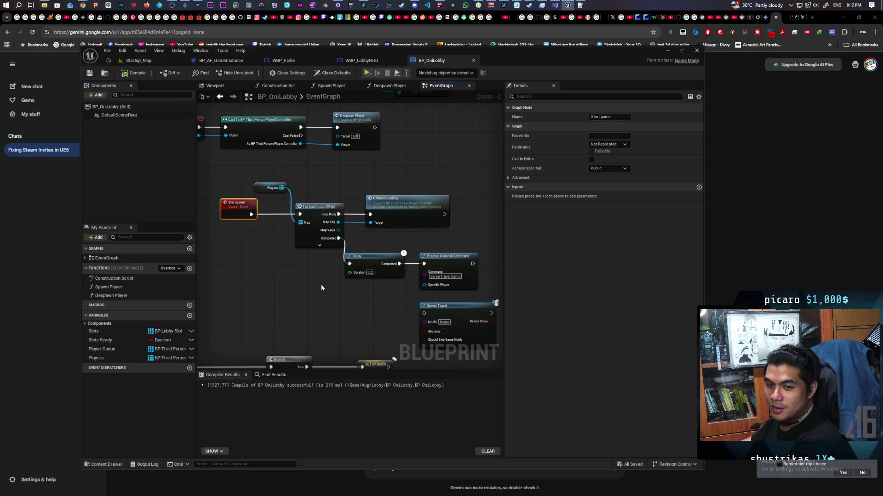
Move the Server Travel (Demo) node up under the Delay node
mouse_move(321, 284)
mouse_down()
mouse_move(279, 278)
mouse_move(378, 283)
mouse_move(347, 280)
mouse_up()
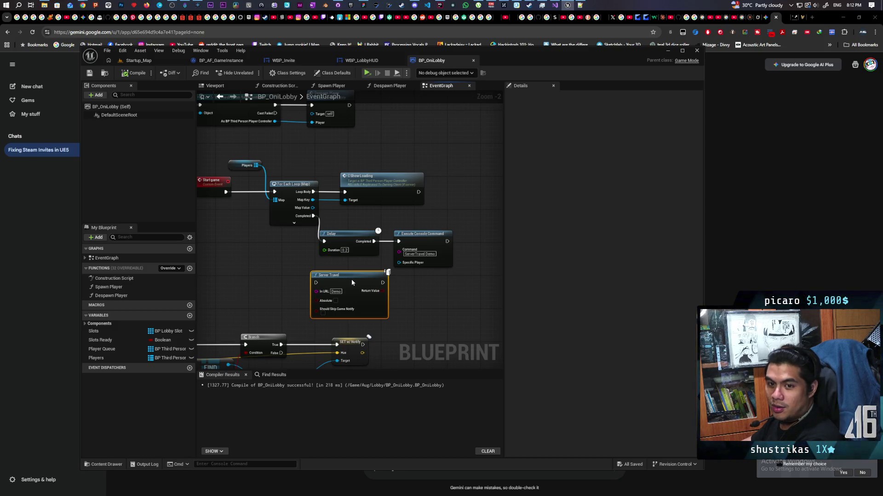
drag(351, 279, 355, 280)
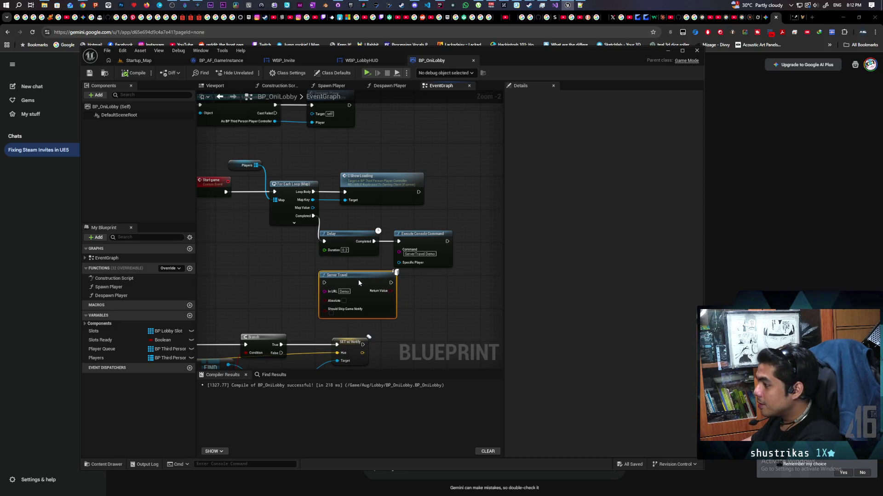
scroll(374, 258, up, 2)
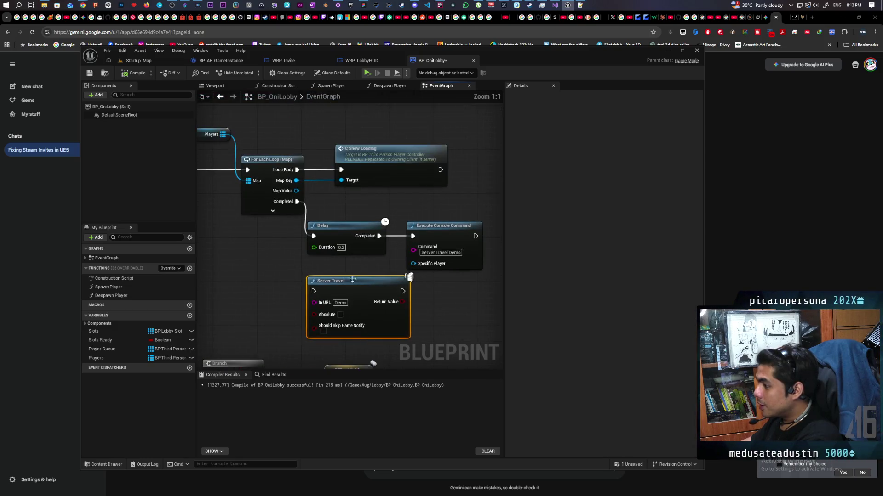
Wire the Delay's completion into Server Travel (Demo), moving Execute Console Command aside
right_click(331, 291)
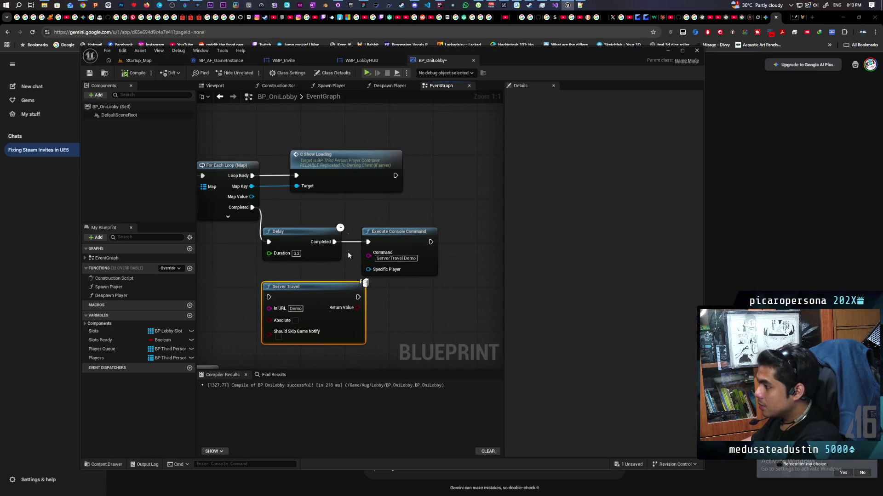
drag(378, 242, 461, 214)
drag(311, 287, 398, 232)
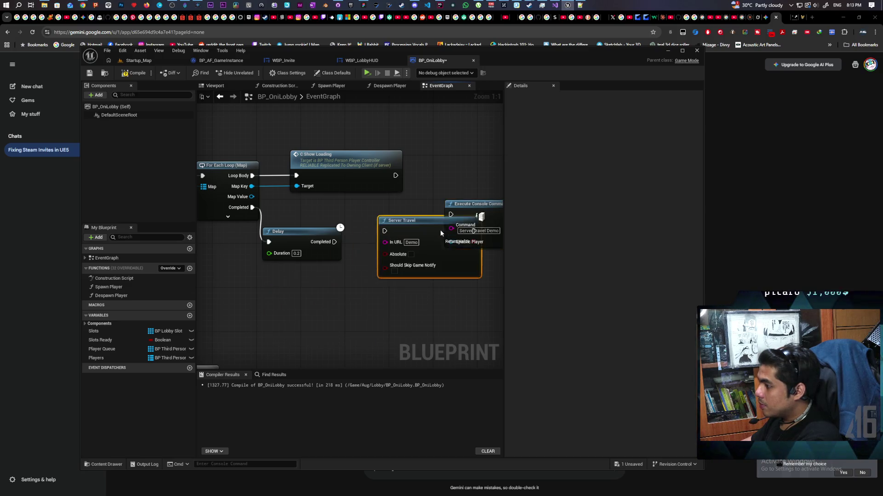
mouse_move(334, 242)
mouse_down()
mouse_move(356, 242)
mouse_move(370, 270)
mouse_move(325, 260)
mouse_up()
drag(413, 207, 425, 173)
drag(320, 279, 336, 254)
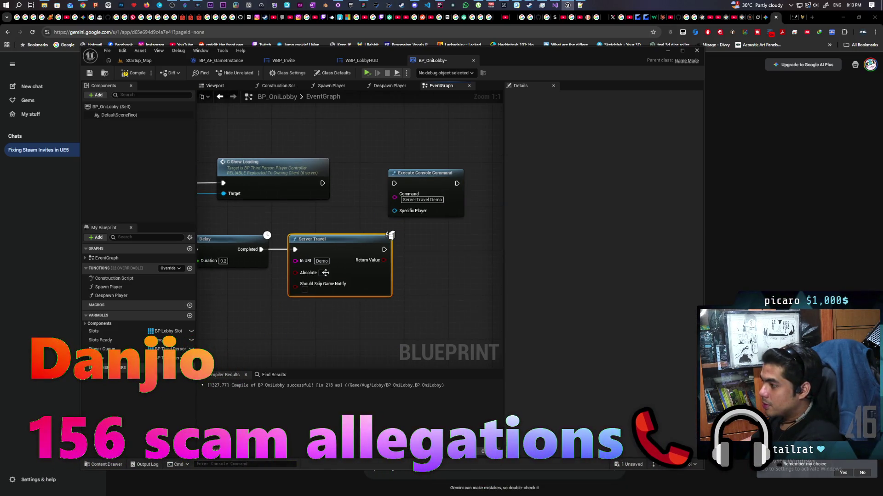
drag(275, 303, 351, 306)
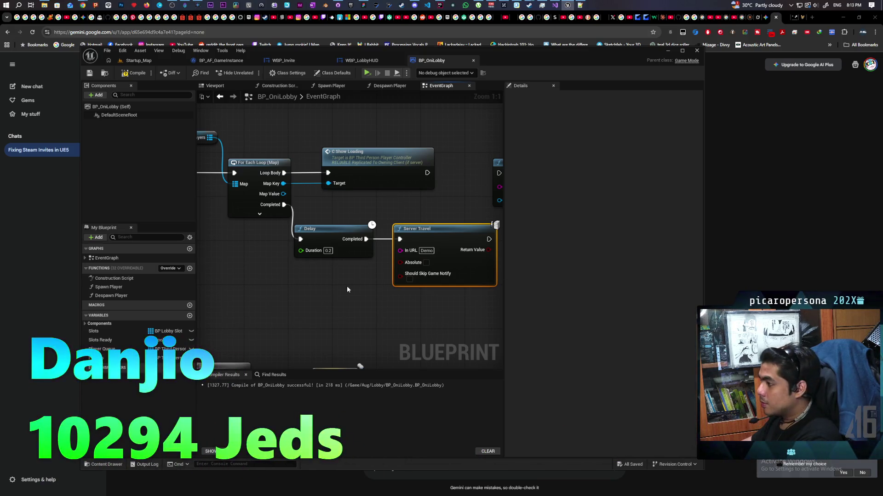
scroll(345, 288, down, 3)
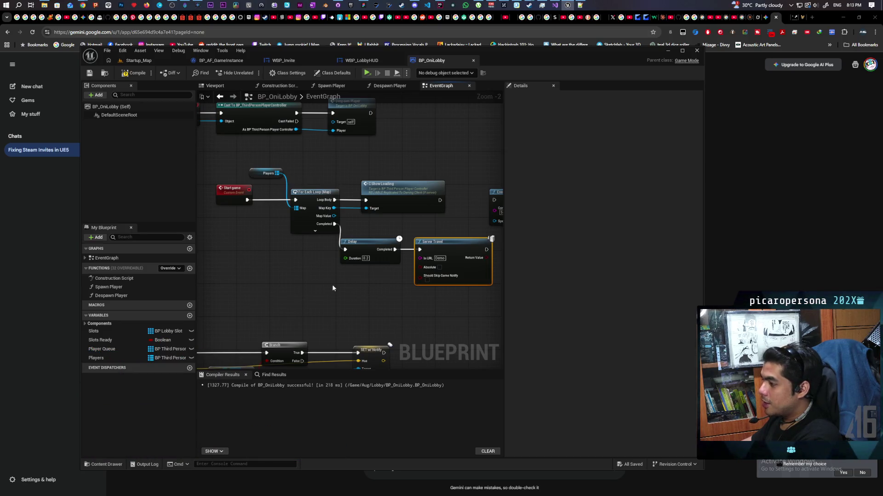
Marquee-select the Start game chain from the event through Server Travel, then go to BP_AF_GameInstance
drag(224, 168, 439, 283)
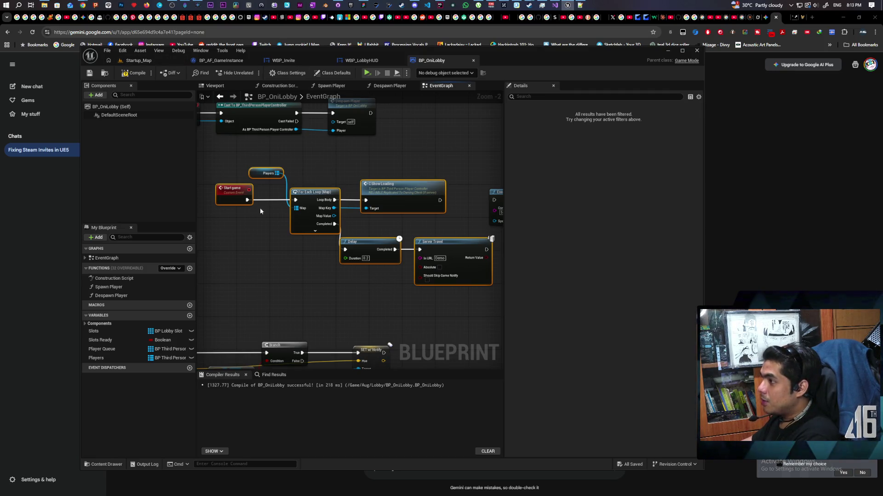
click(221, 60)
scroll(380, 197, up, 2)
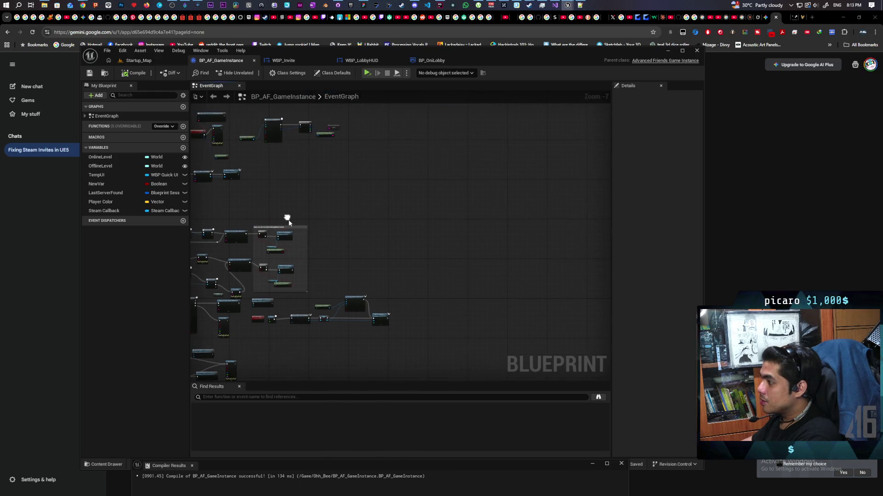
Frame the pasted Start game chain and delete its top row: Start game, Players, For Each Loop and Show Loading
double_click(390, 190)
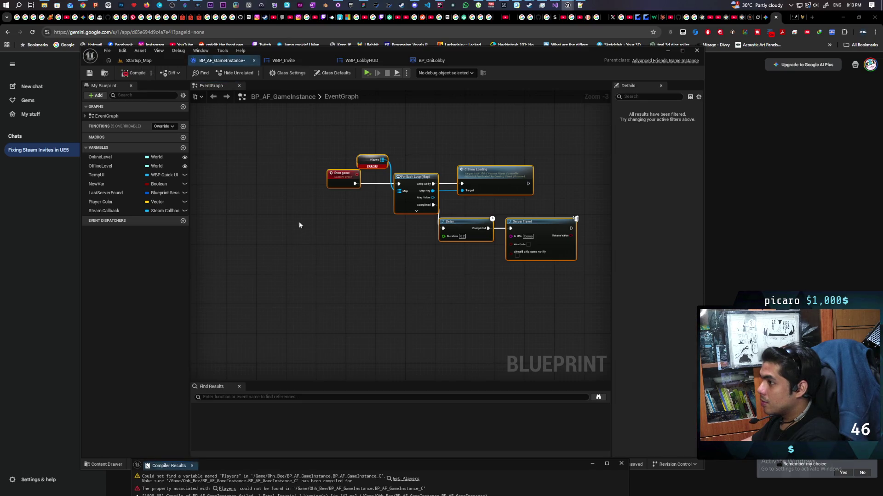
scroll(323, 214, up, 3)
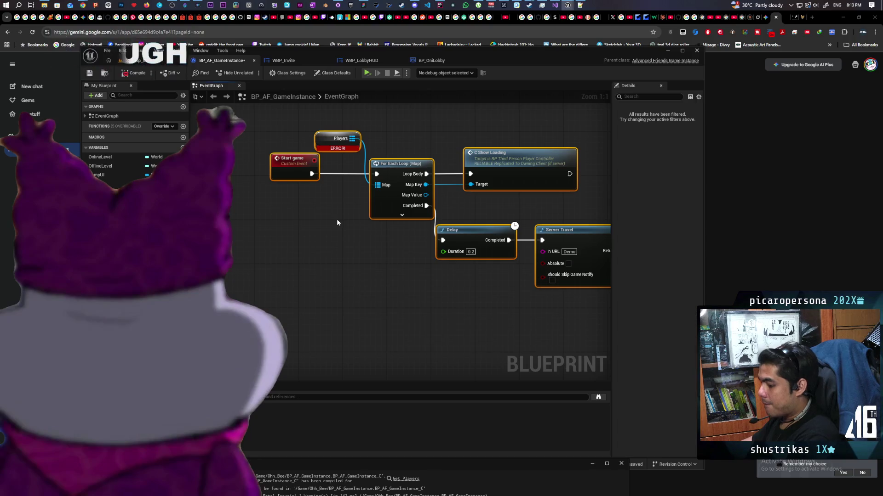
click(337, 220)
drag(338, 221, 282, 264)
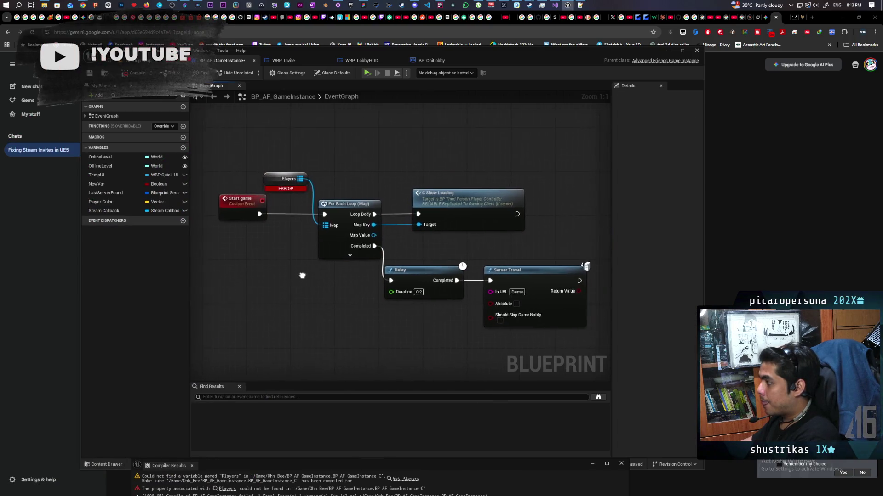
drag(197, 159, 486, 230)
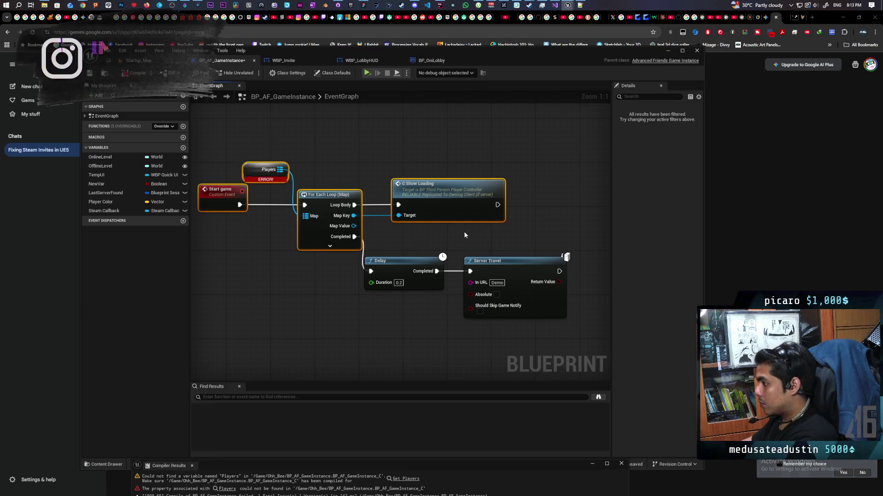
key(Delete)
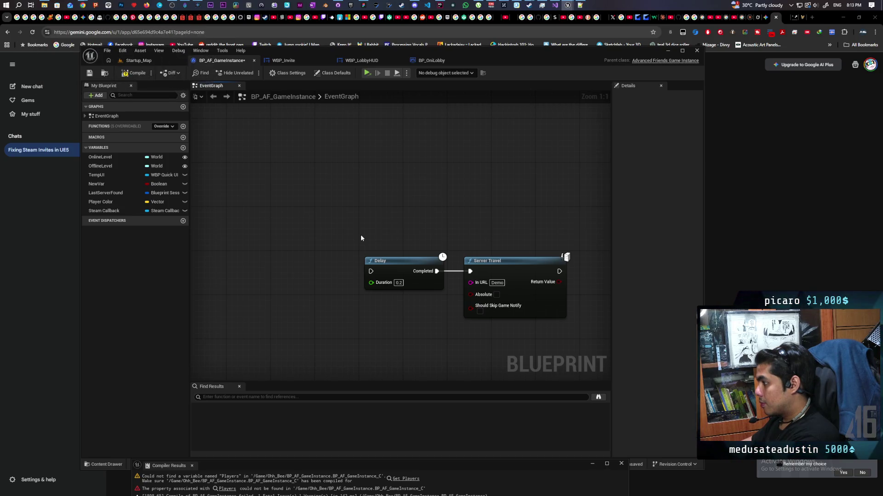
Delete the Delay node and add a Start Game custom event wired into Server Travel (Demo)
drag(361, 237, 413, 283)
key(Delete)
drag(482, 261, 507, 220)
click(387, 241)
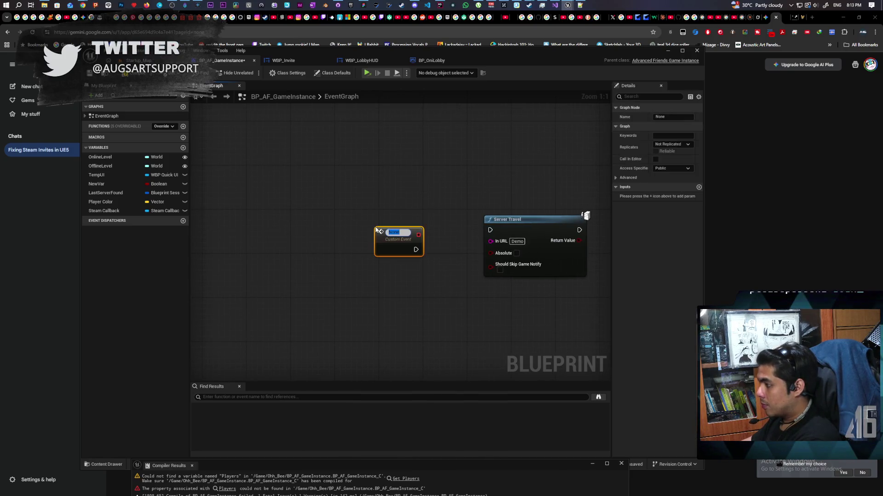
text(Start Game)
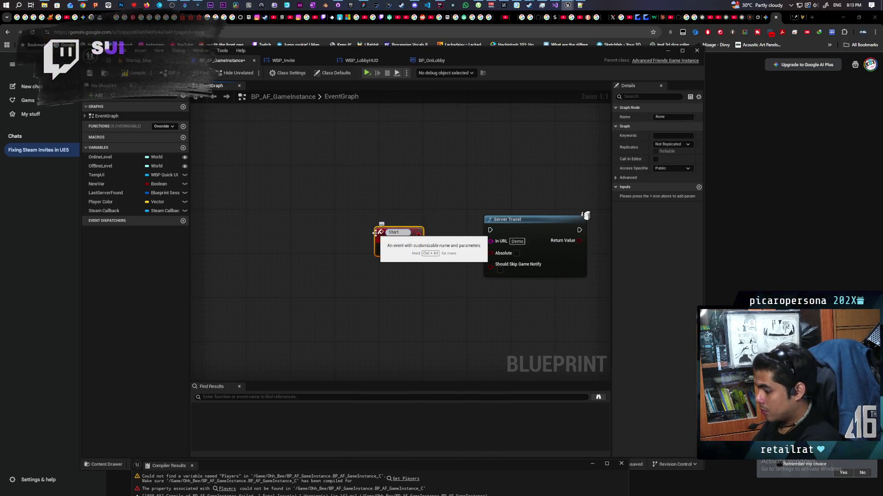
key(Return)
click(410, 193)
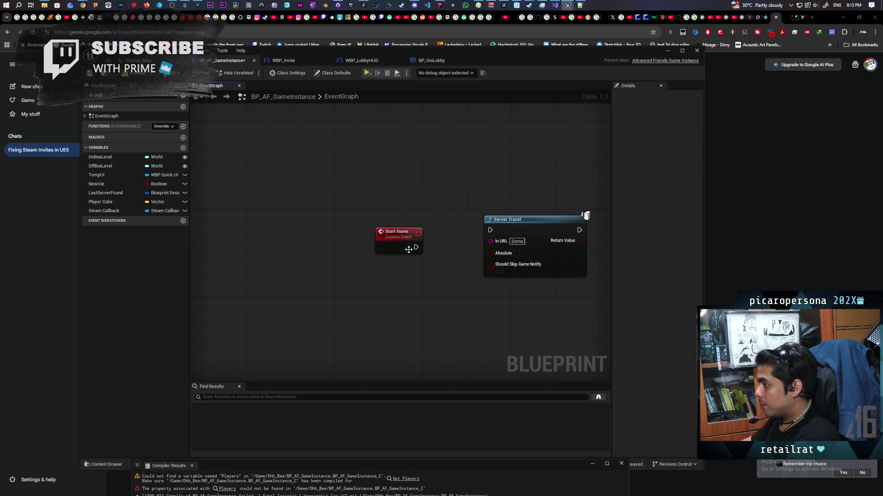
drag(415, 246, 490, 230)
drag(393, 236, 390, 231)
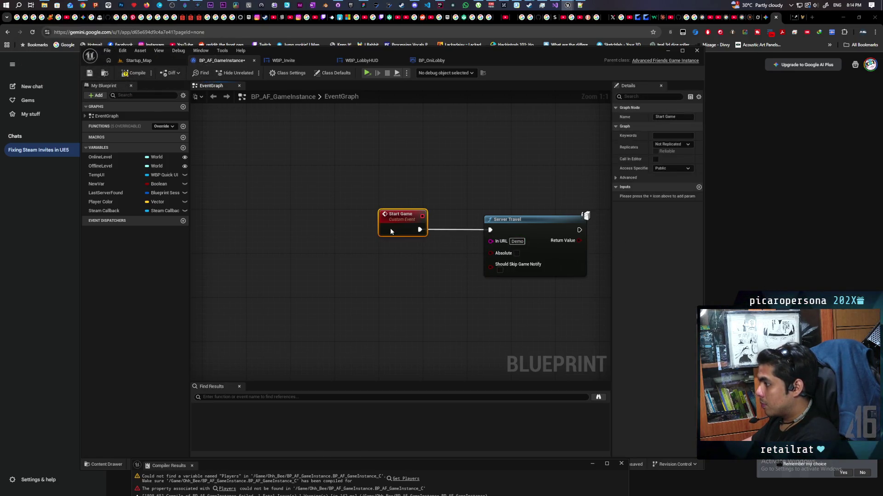
Compile BP_AF_GameInstance and return to the Gemini chat
click(133, 73)
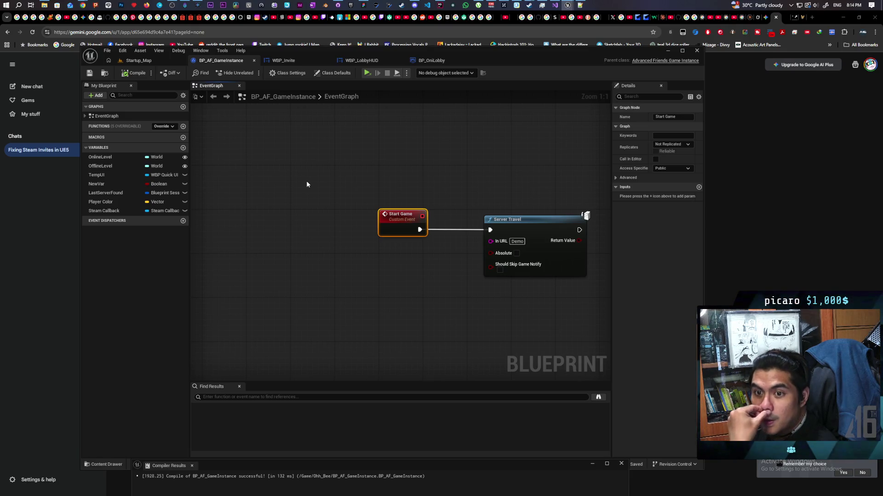
click(83, 6)
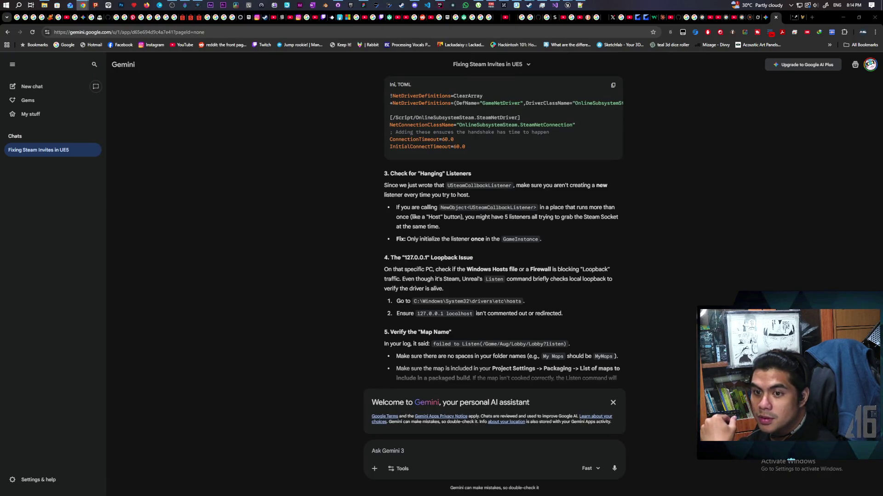
Read the ChatGPT shared list of Steam logging categories, then Alt+Tab back to Unreal
click(800, 18)
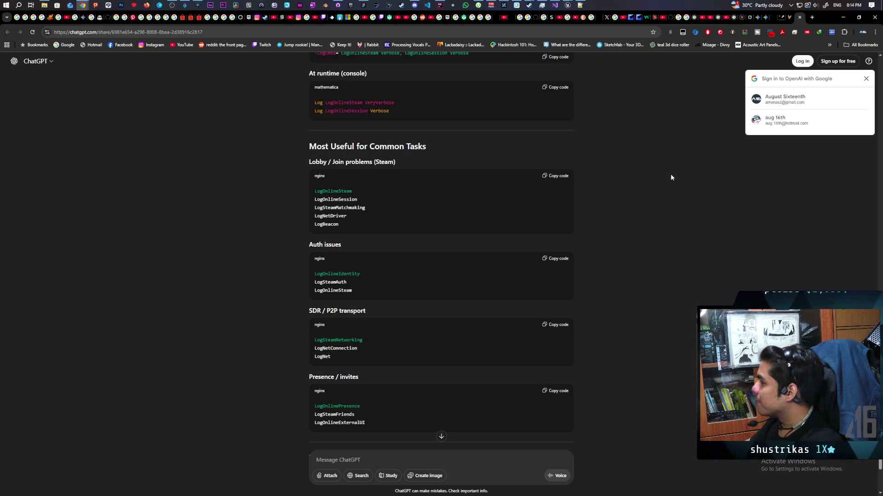
key(alt+Tab)
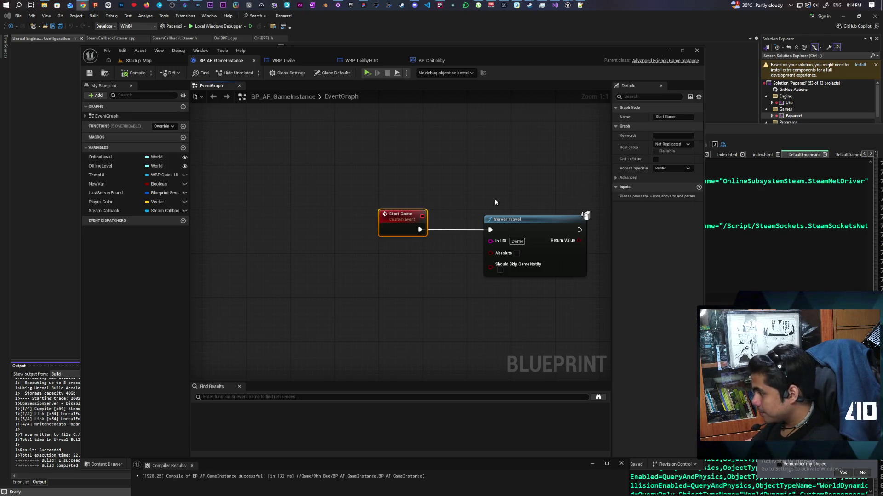
Glance over the Server Travel node in BP_AF_GameInstance, then switch to the BP_OniLobby graph
drag(490, 187, 433, 174)
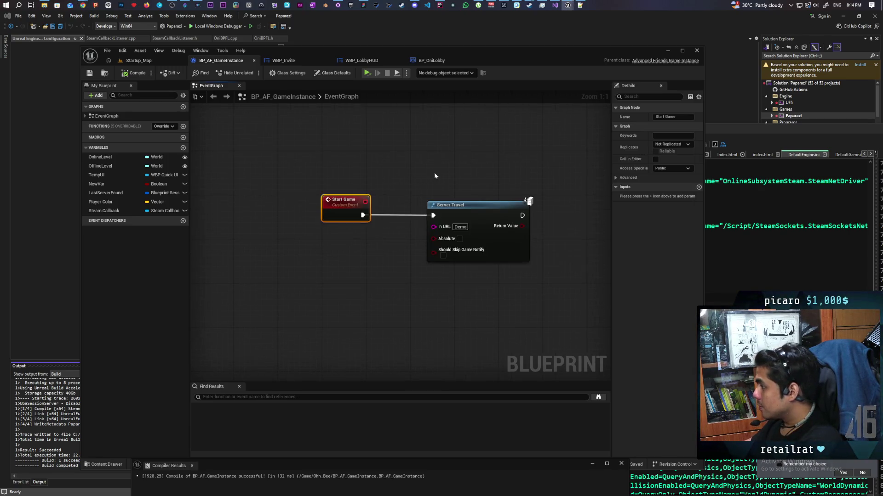
click(476, 241)
click(429, 288)
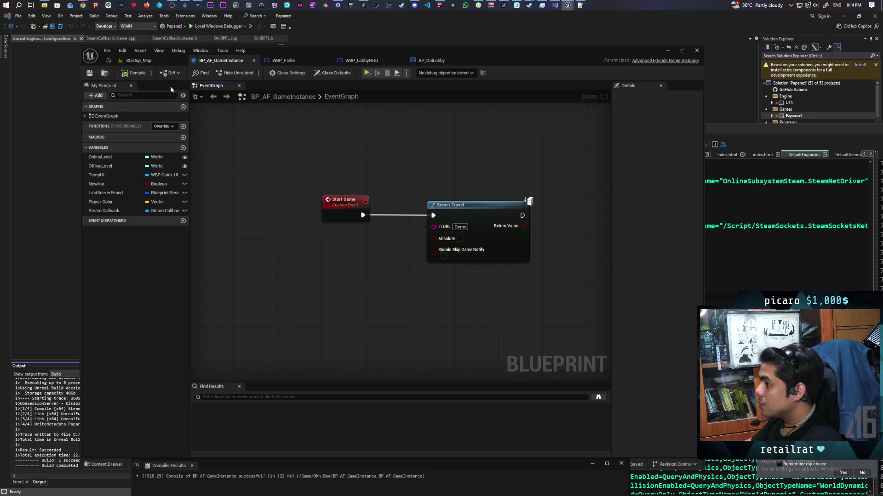
click(433, 61)
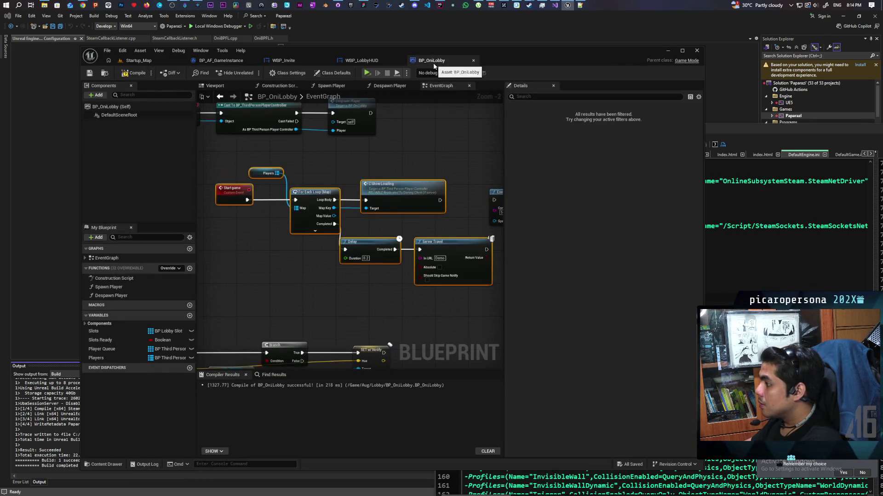
scroll(345, 207, up, 2)
Replace Server Travel with Get Game Instance cast to BP_AF_GameInstance calling Start Game after the Delay
click(407, 228)
key(Delete)
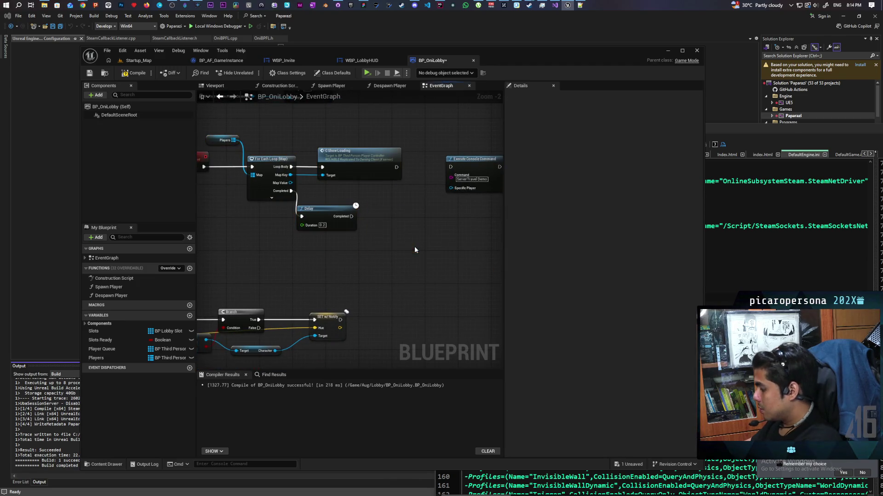
right_click(349, 245)
text(get g)
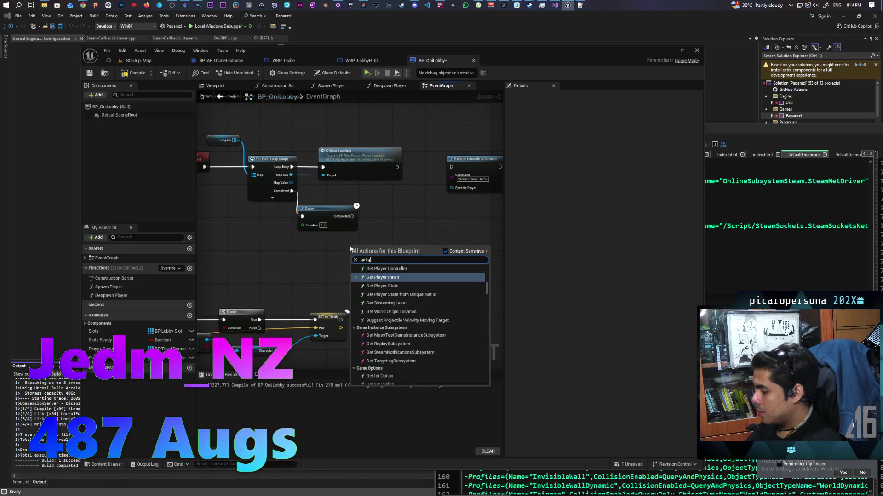
text(ame insta)
key(Return)
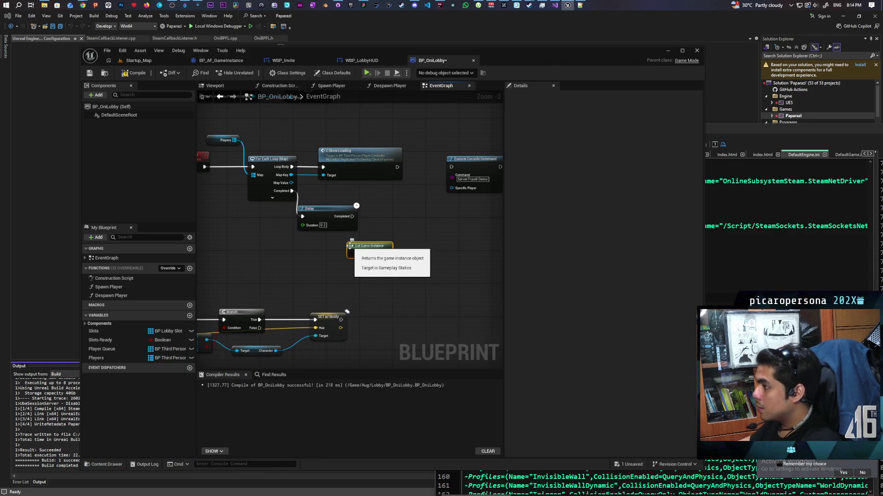
drag(387, 253, 407, 250)
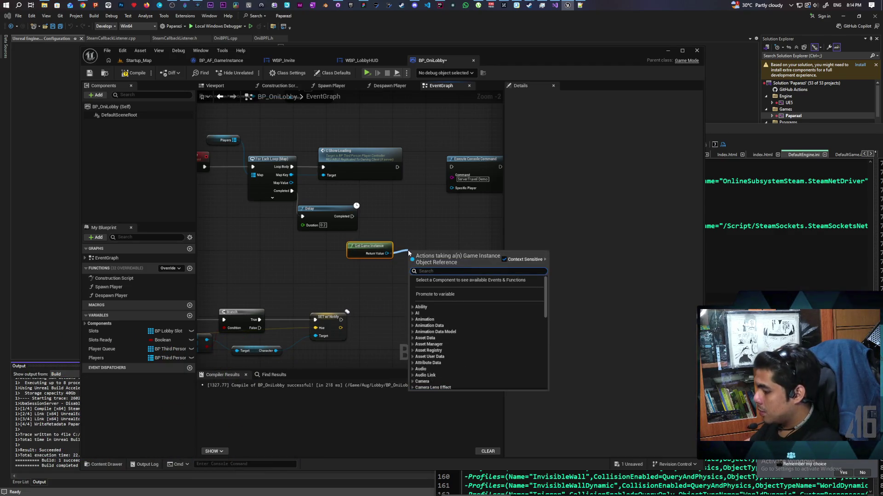
text(cast to)
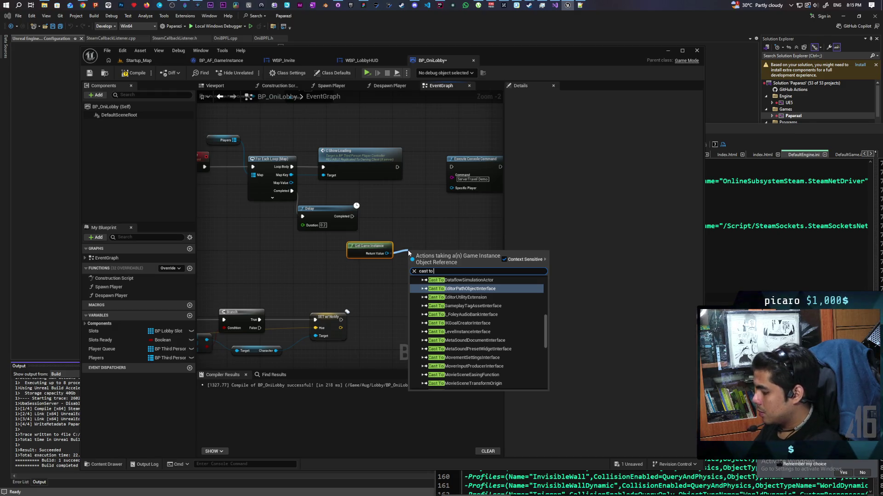
text(af)
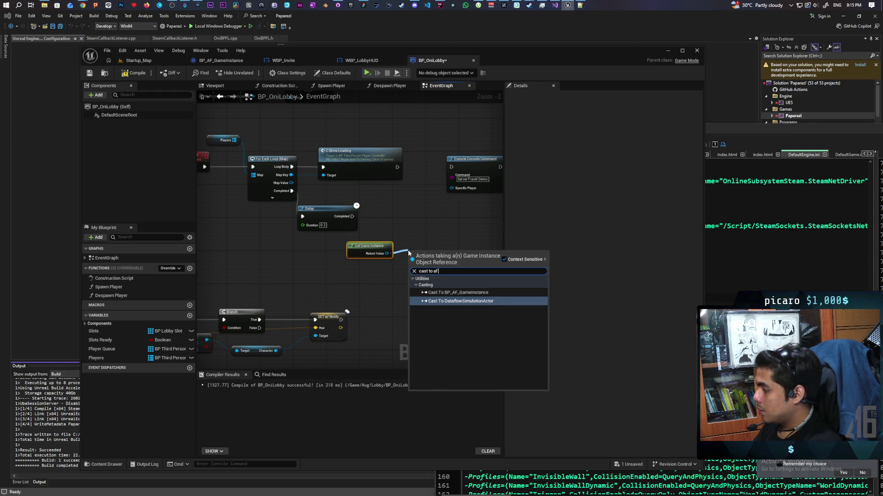
key(Return)
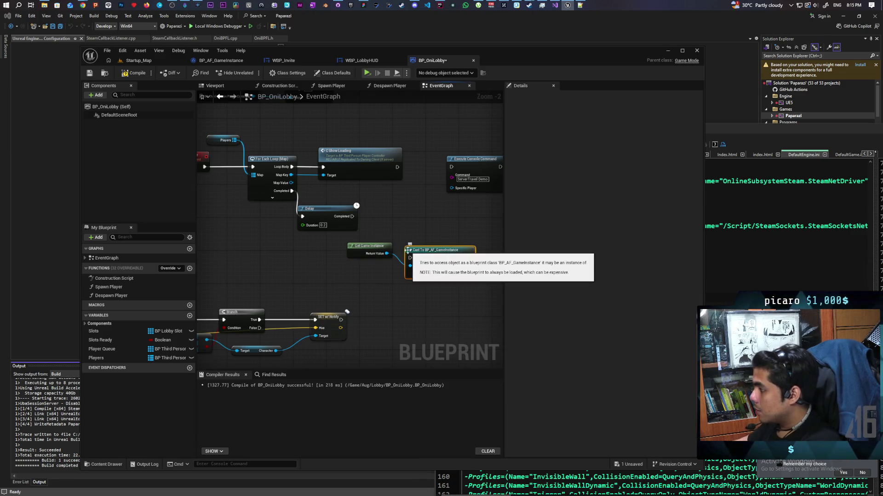
drag(441, 258, 420, 220)
mouse_move(352, 217)
mouse_down()
mouse_move(393, 225)
mouse_move(402, 218)
mouse_move(408, 245)
mouse_move(438, 208)
mouse_move(437, 226)
mouse_up()
scroll(402, 218, up, 1)
text(start)
key(Return)
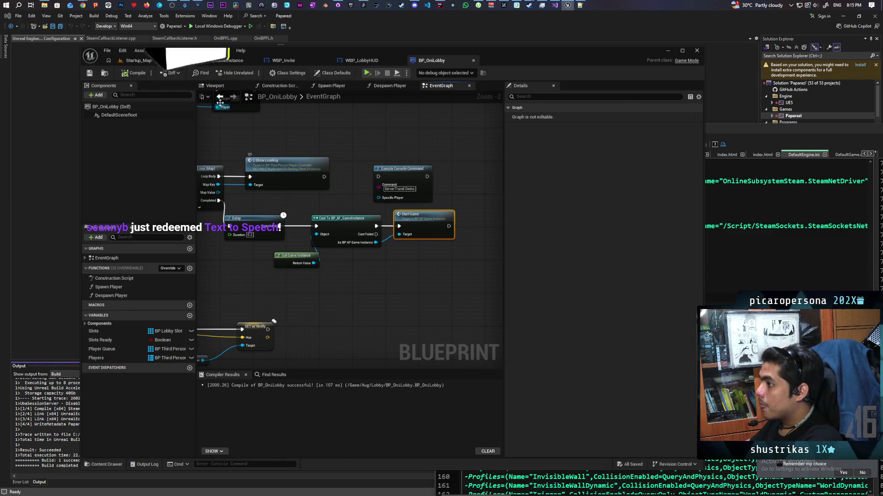
Compile BP_OniLobby and switch to the Startup_Map level for a test play
click(134, 73)
click(143, 61)
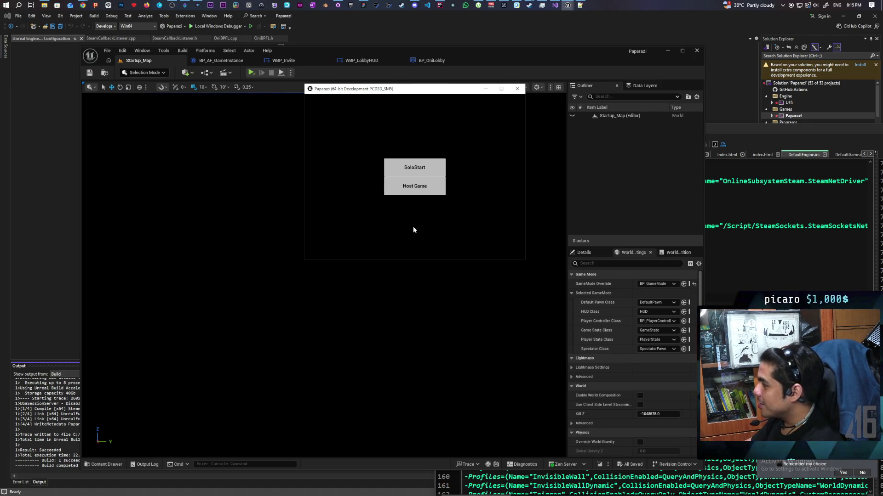
Host a game twice, start from the lobby to see the Net Driver Listen Failure, then stop play and reopen BP_AF_GameInstance
click(415, 186)
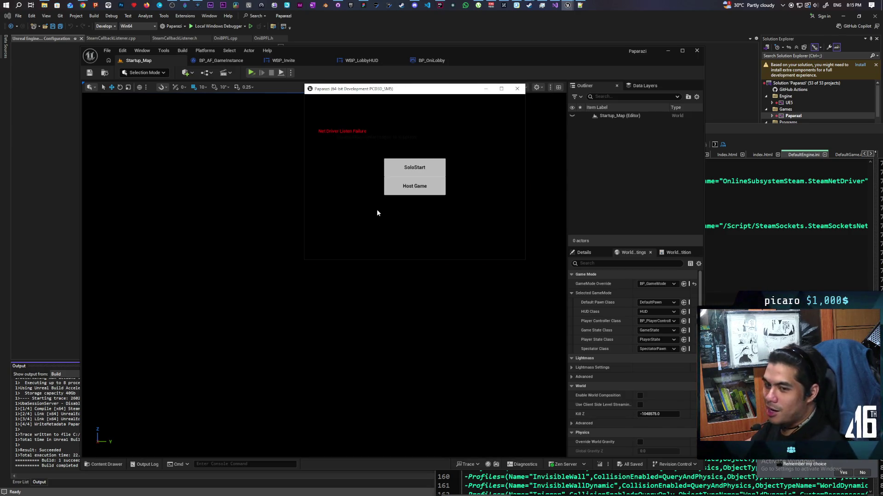
click(415, 186)
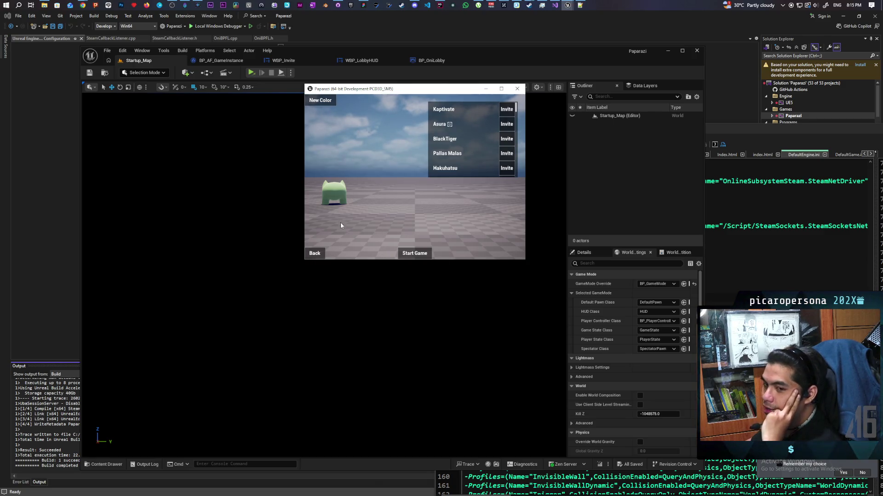
click(414, 253)
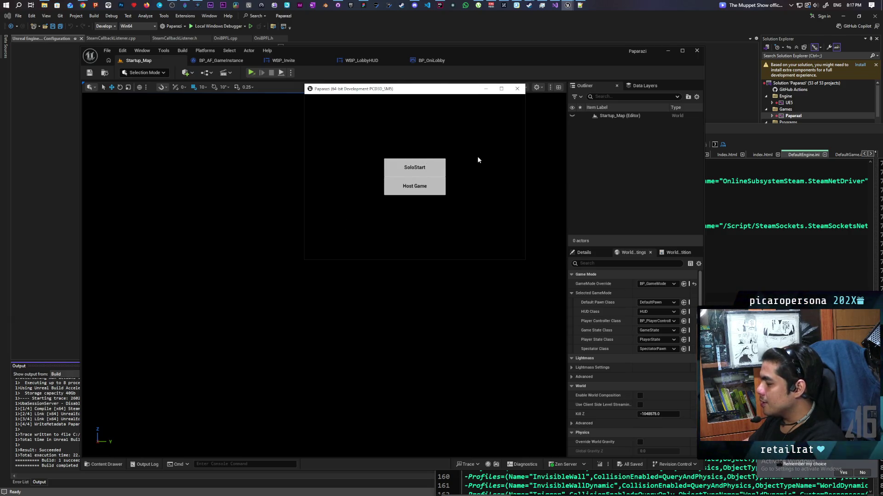
click(517, 89)
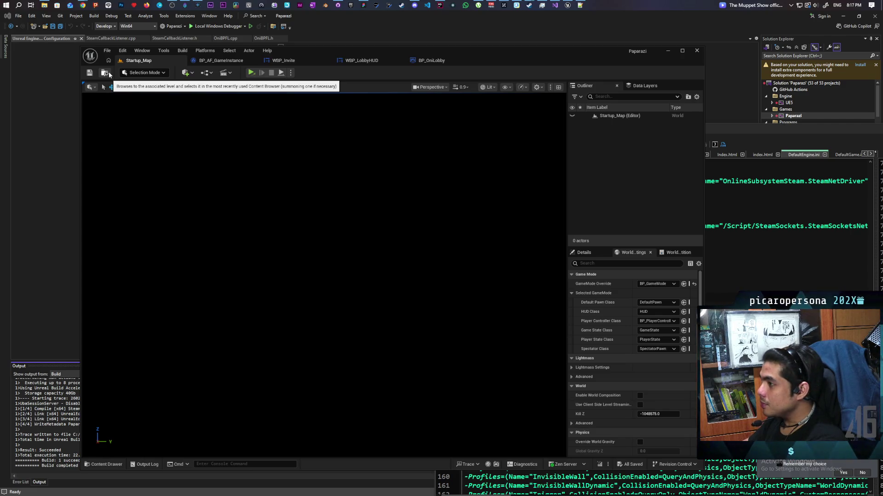
click(221, 60)
scroll(286, 200, down, 5)
scroll(289, 186, down, 3)
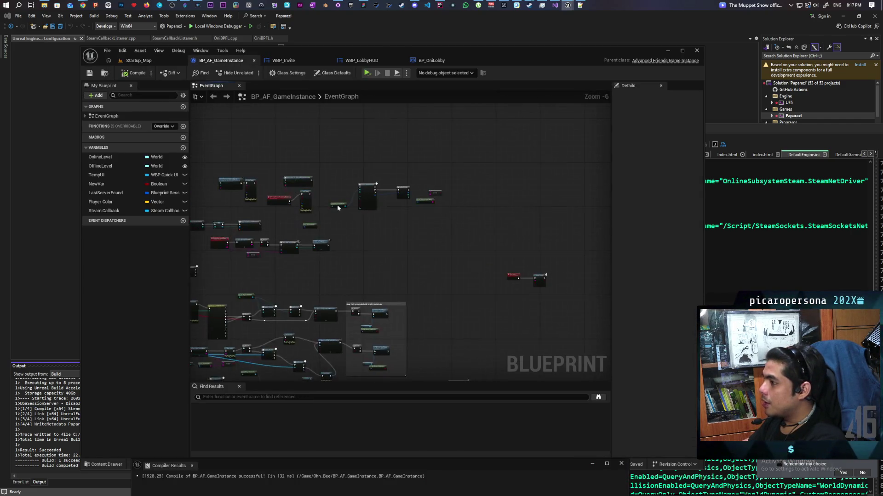
scroll(340, 203, up, 4)
scroll(338, 207, up, 3)
Navigate the BP_AF_GameInstance graph to the Event NetworkError, Print String and Switch on ENetworkFailure nodes
mouse_move(338, 227)
mouse_down()
mouse_move(334, 266)
mouse_move(414, 193)
mouse_up()
scroll(333, 266, down, 2)
scroll(345, 228, down, 2)
drag(414, 276, 431, 181)
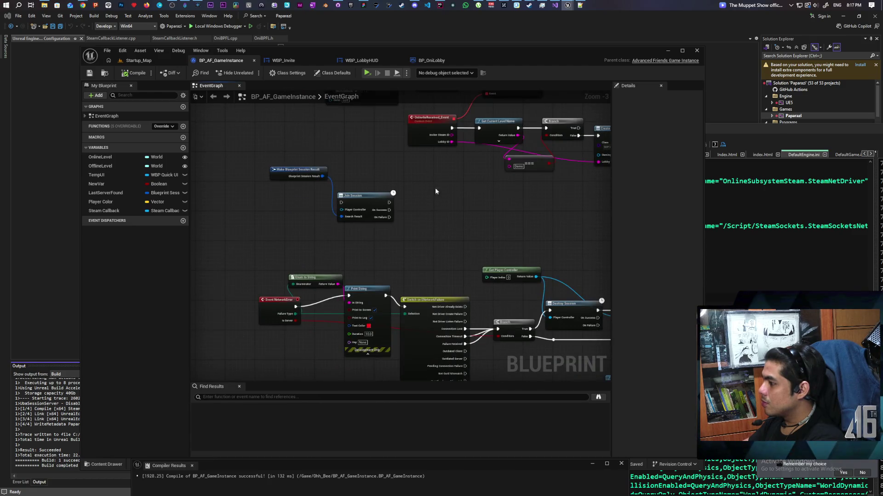
scroll(414, 207, up, 3)
drag(413, 241, 386, 172)
drag(386, 207, 357, 133)
drag(269, 131, 434, 273)
click(324, 275)
drag(325, 249, 290, 235)
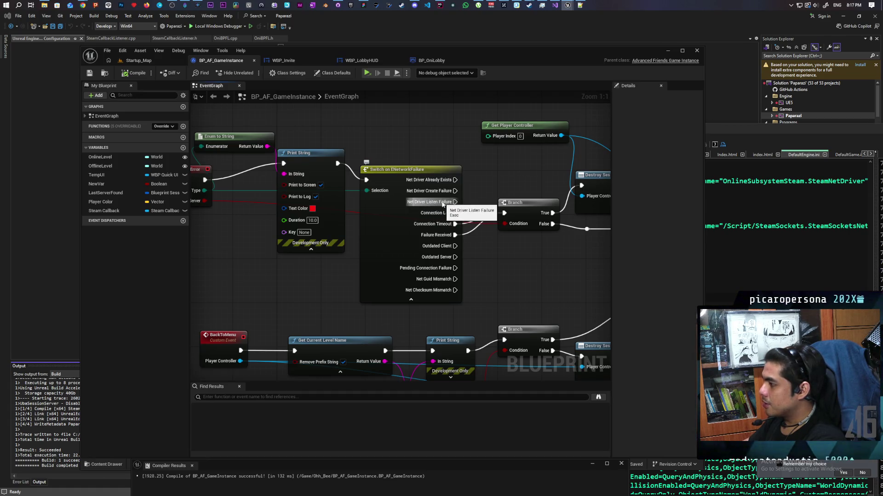
scroll(453, 208, up, 1)
Box-select the Event NetworkError, Enum to String and Print String nodes, then bring ChatGPT forward
drag(300, 123, 490, 265)
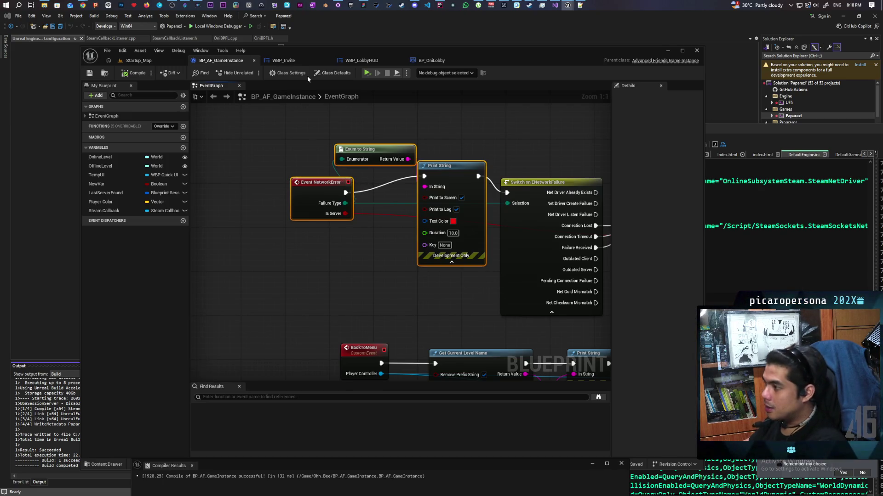
mouse_move(433, 5)
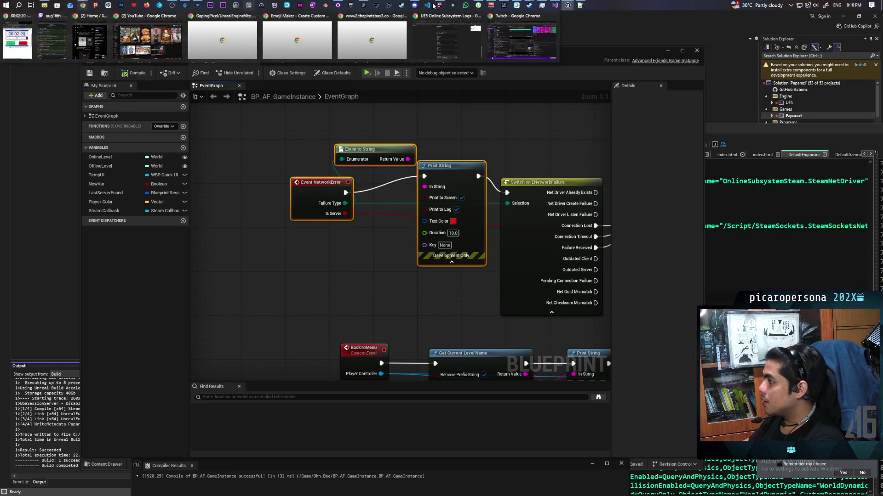
click(483, 40)
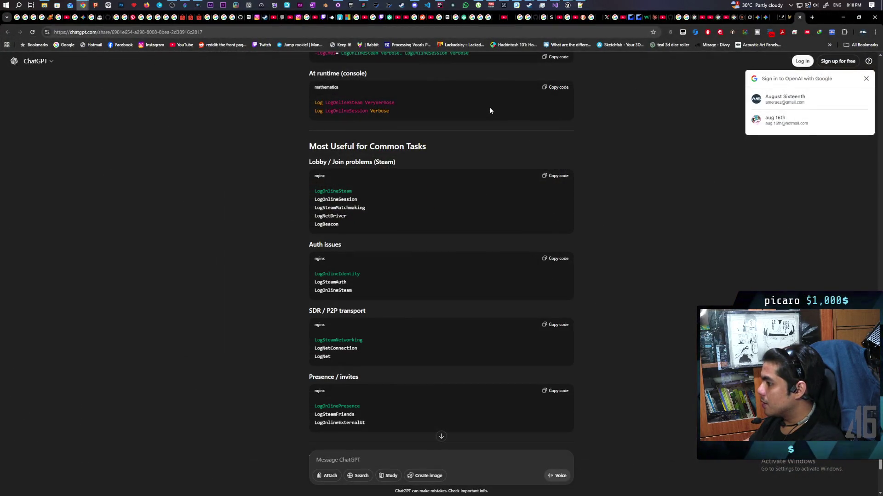
scroll(594, 147, down, 2)
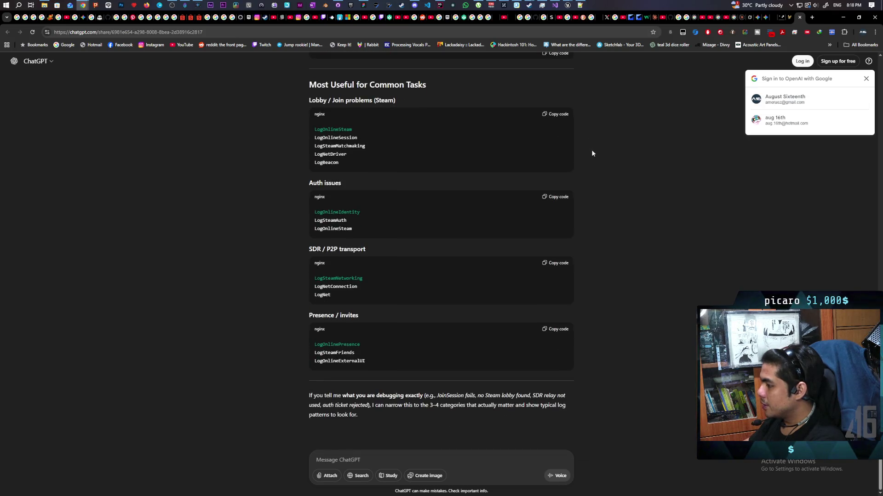
scroll(587, 156, up, 5)
scroll(586, 156, up, 3)
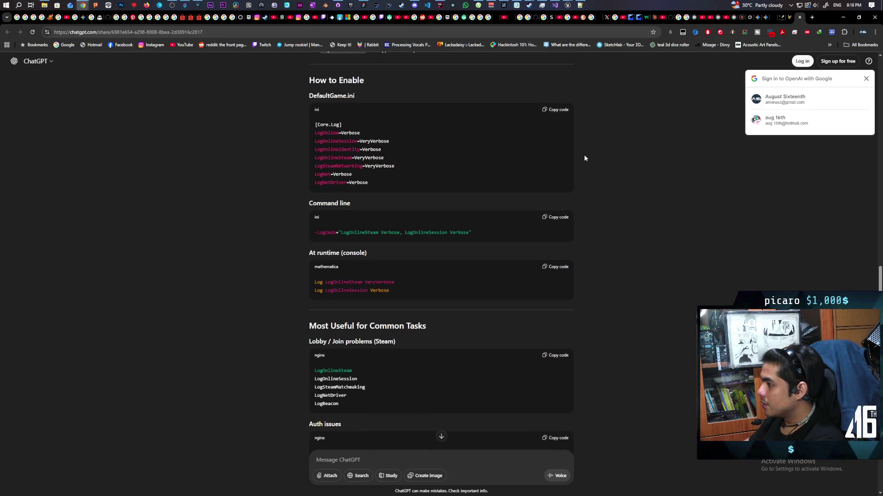
scroll(584, 155, up, 2)
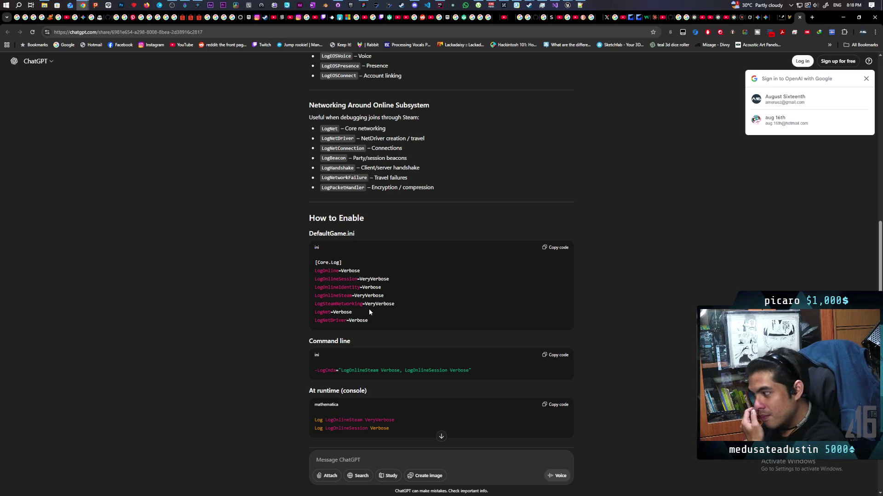
scroll(312, 297, down, 2)
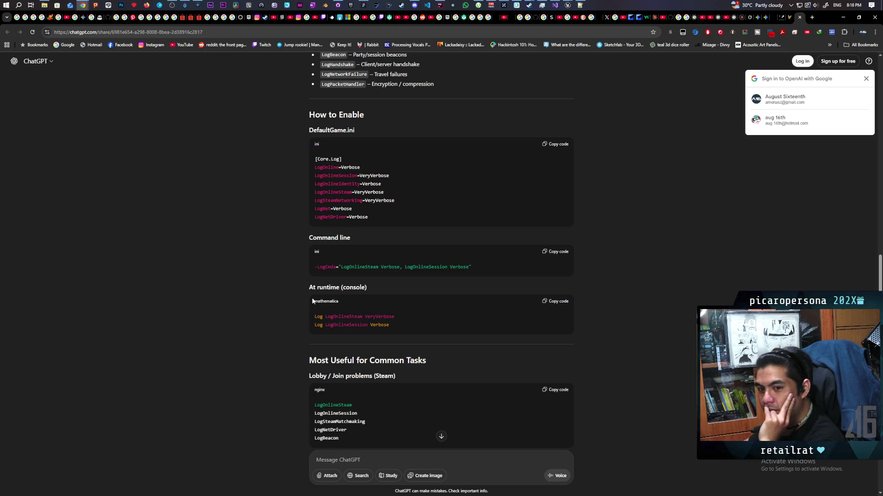
scroll(312, 301, up, 2)
scroll(313, 300, up, 2)
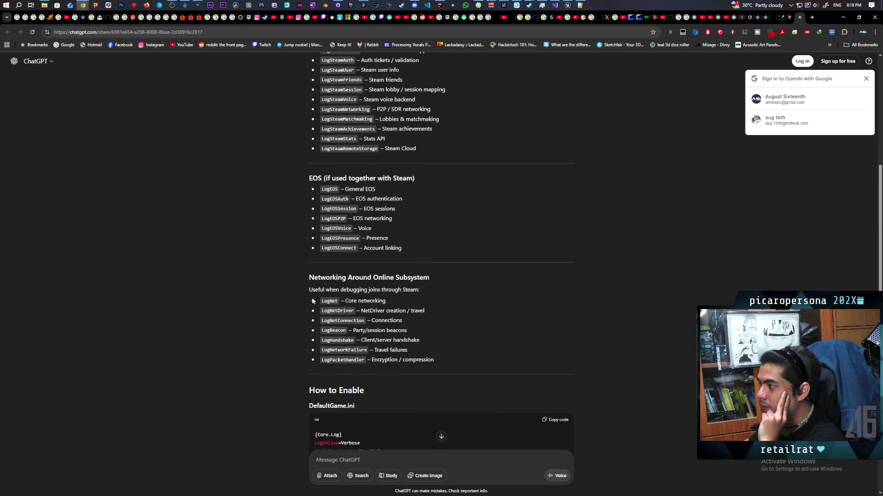
scroll(312, 301, down, 2)
scroll(312, 301, up, 4)
scroll(312, 301, up, 4)
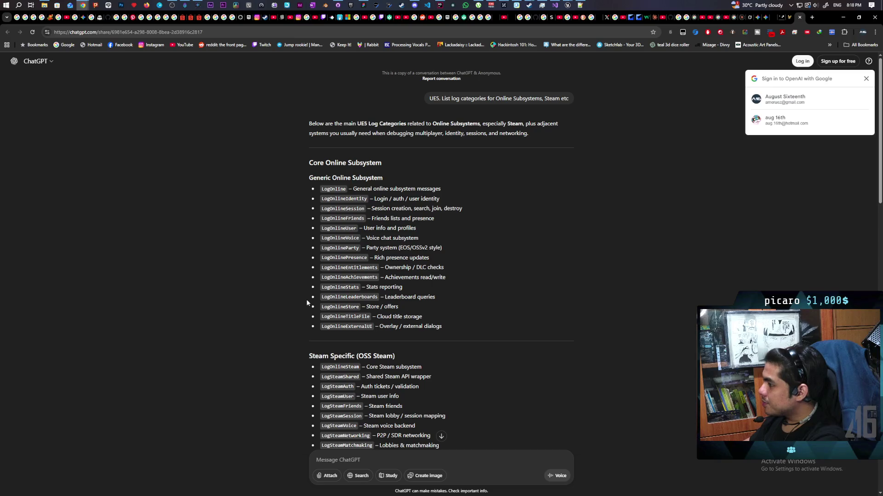
scroll(303, 295, down, 3)
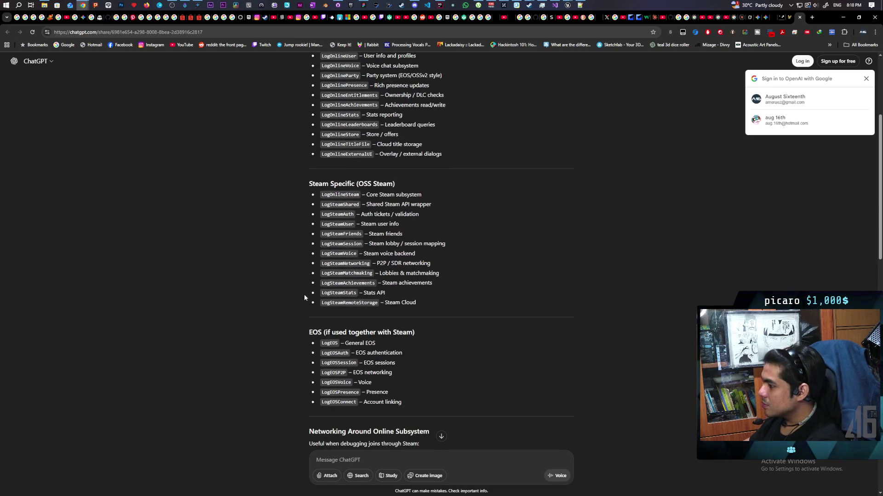
scroll(304, 294, down, 3)
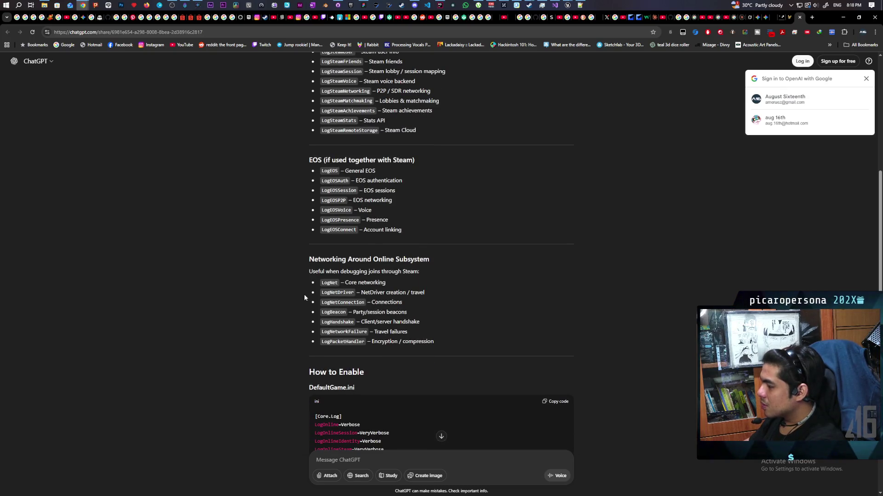
scroll(305, 295, down, 2)
scroll(269, 296, down, 2)
scroll(269, 296, down, 1)
scroll(270, 296, up, 3)
scroll(269, 295, up, 4)
scroll(269, 296, up, 3)
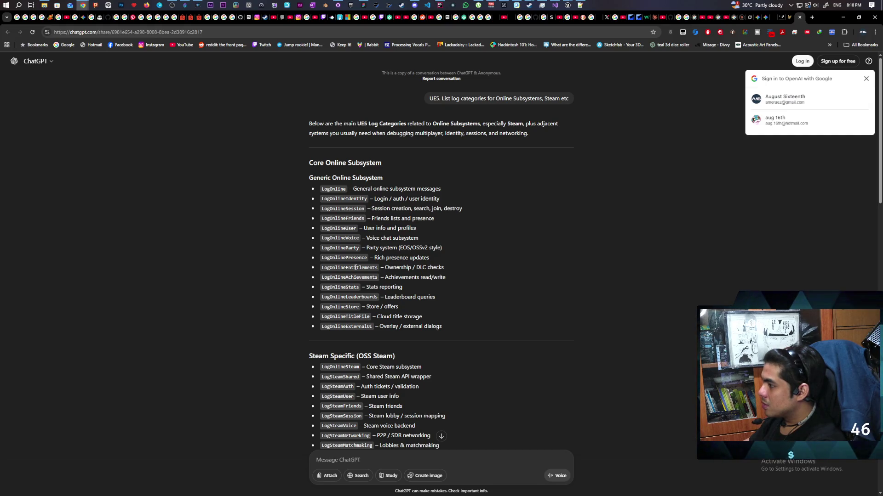
scroll(270, 274, down, 8)
scroll(270, 274, down, 3)
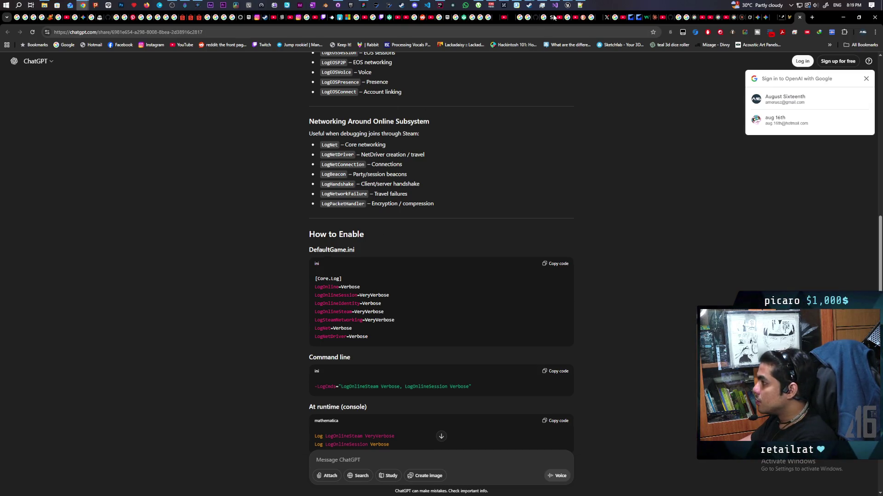
Return from ChatGPT's log-category answer to the Unreal editor with the Paparazi game running
mouse_move(555, 5)
click(553, 46)
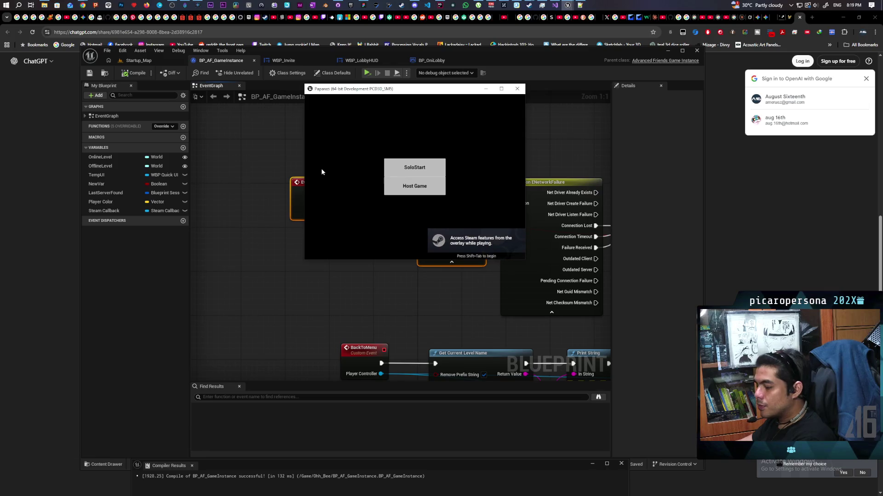
text(-lon)
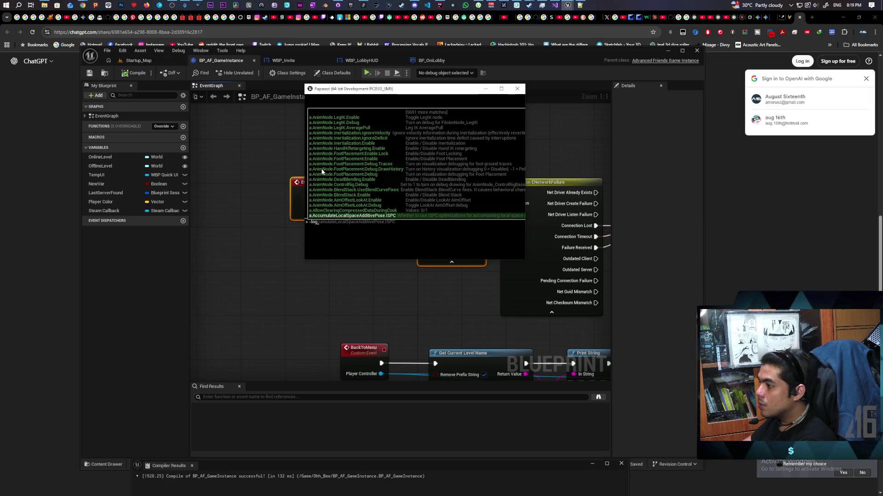
key(Tab)
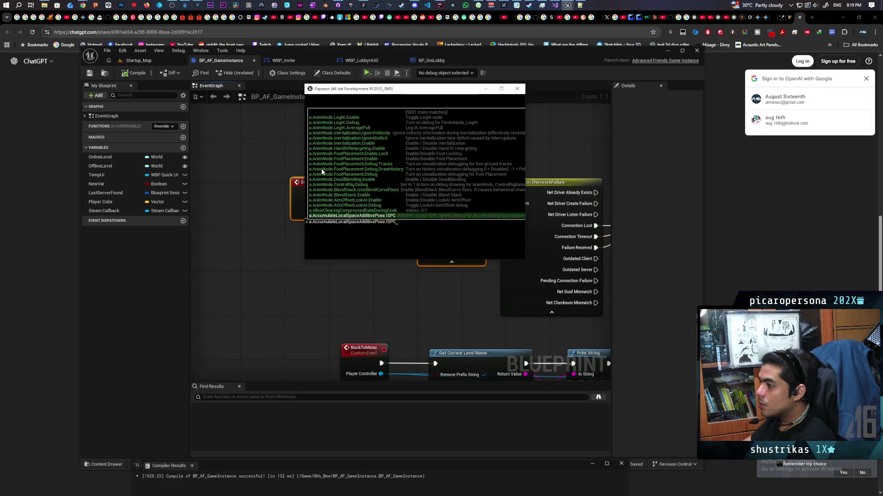
key(BackSpace)
key(BackSpace)
key(BackSpace)
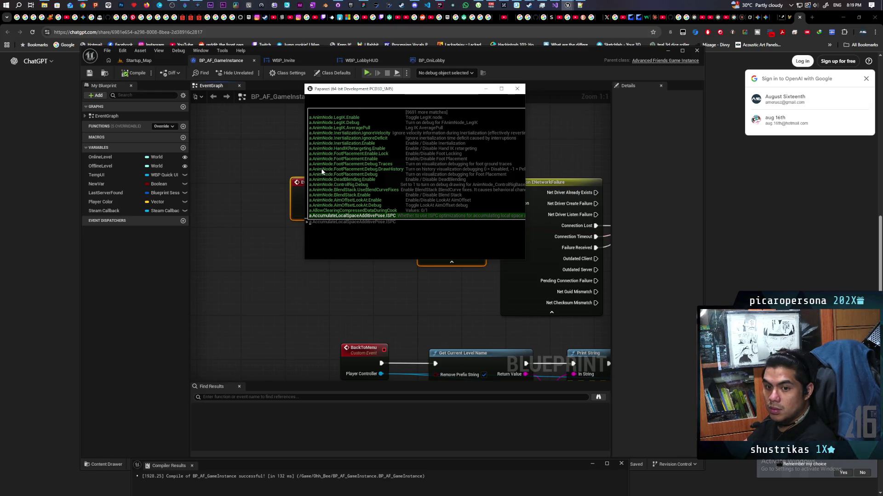
text(Log)
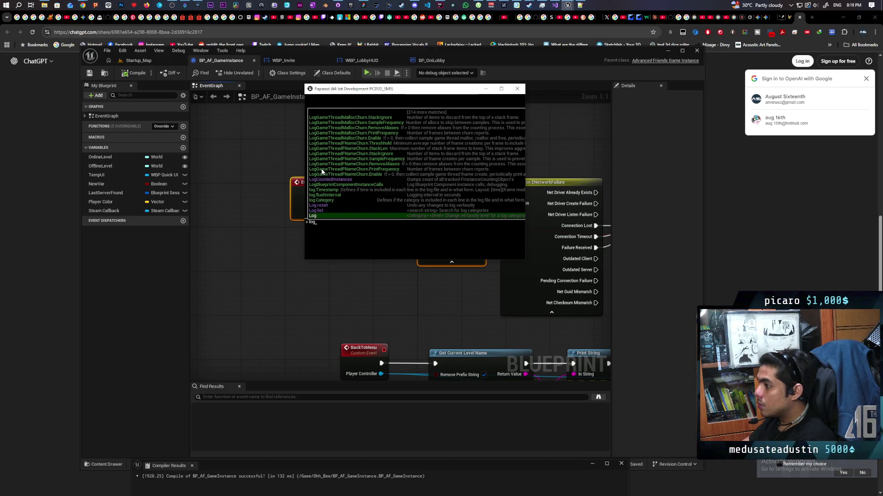
key(Return)
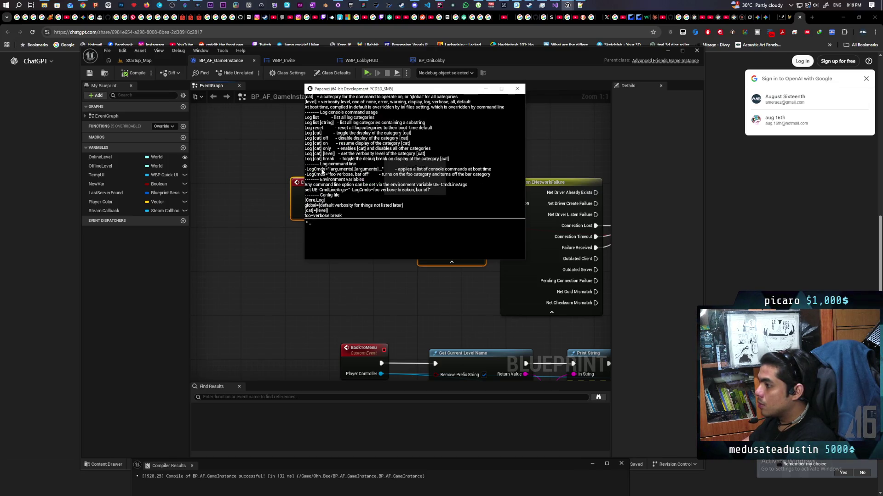
scroll(345, 159, up, 1)
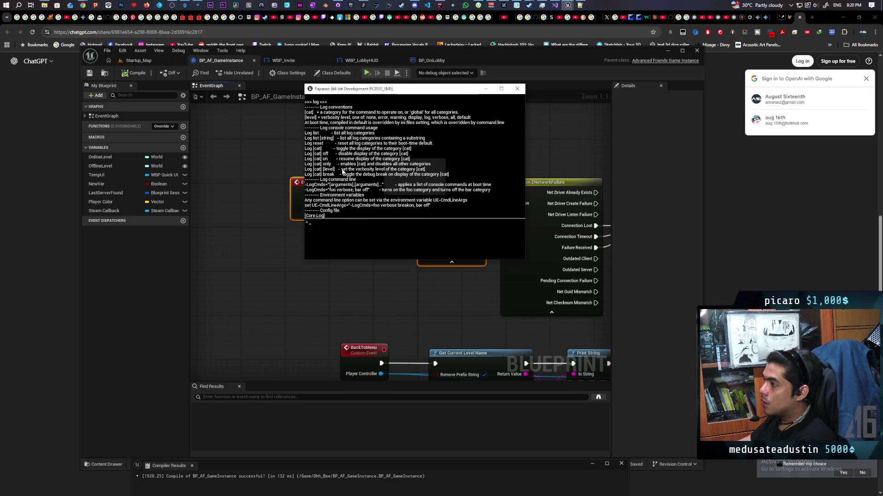
scroll(342, 171, down, 1)
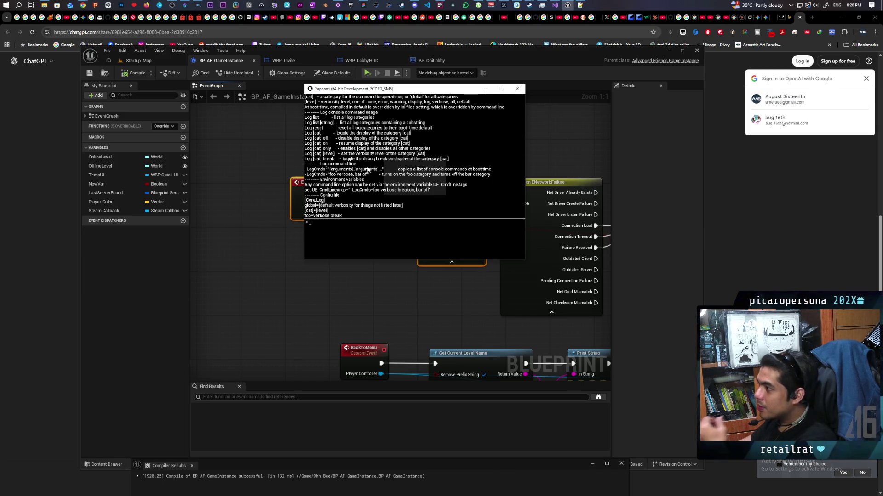
scroll(370, 170, up, 1)
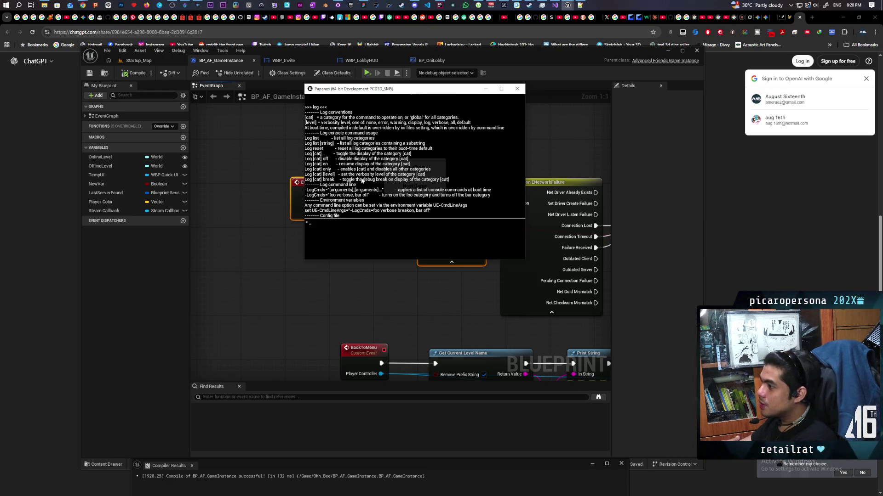
scroll(361, 180, down, 1)
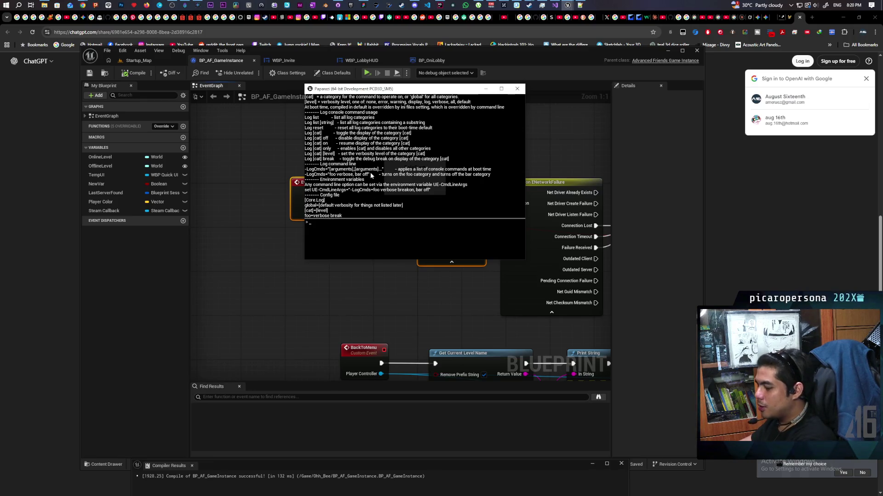
key(grave)
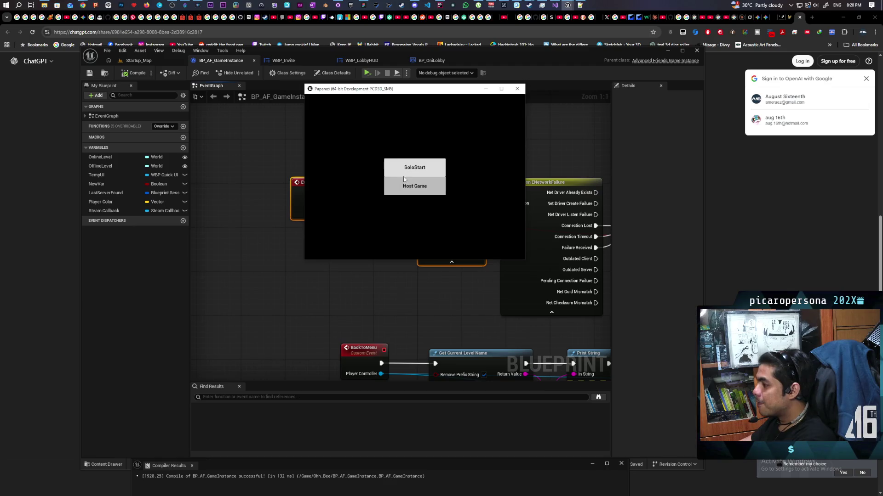
Host Game twice to see the listen failure then the lobby, close the game, minimize Unreal and switch to Gemini
click(413, 186)
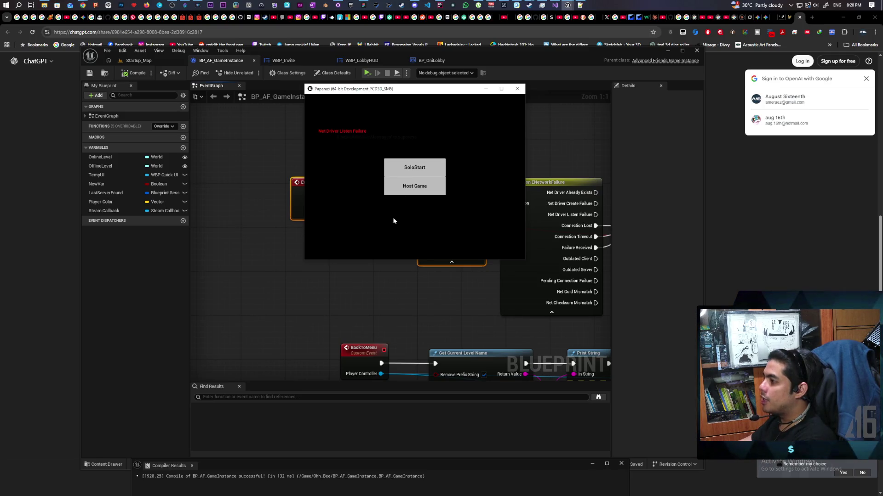
click(415, 189)
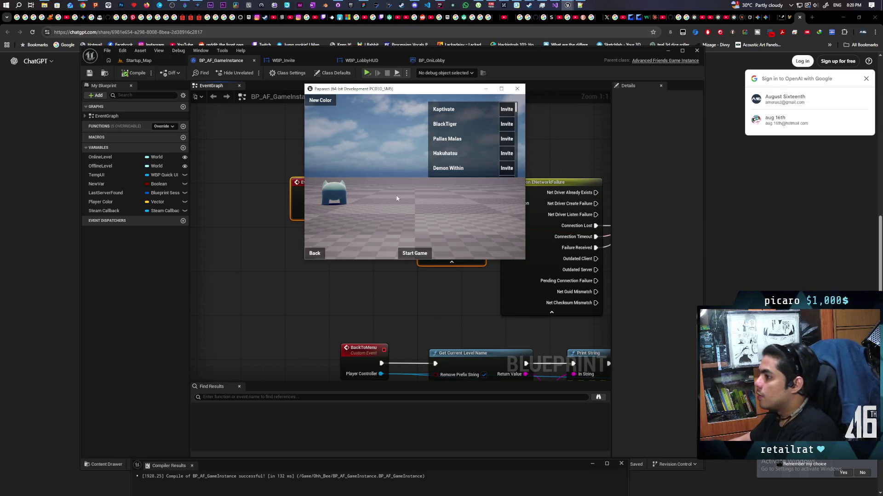
click(519, 88)
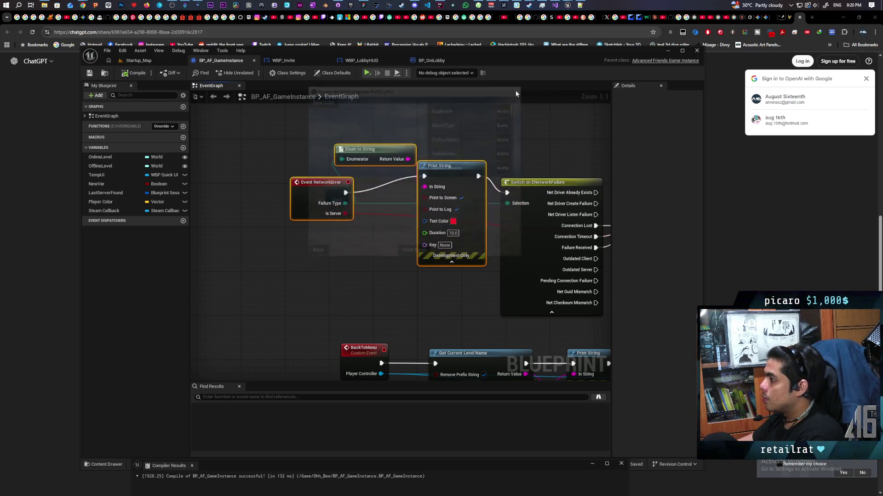
click(743, 217)
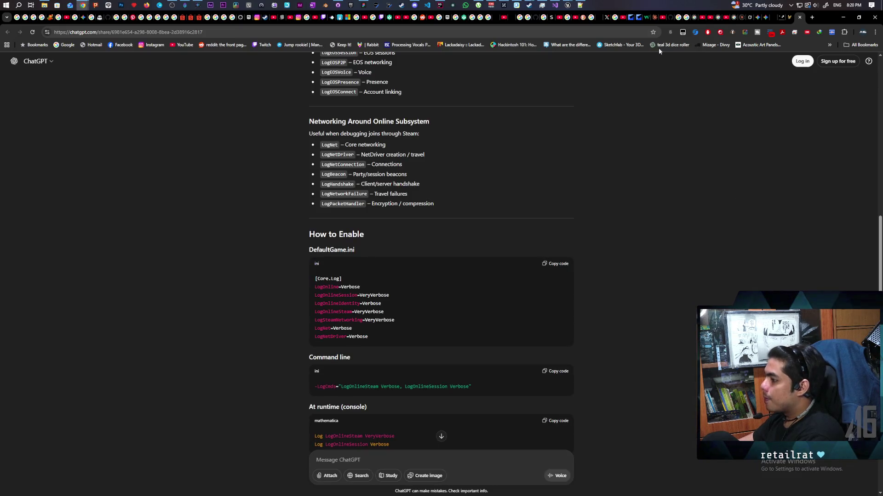
click(769, 17)
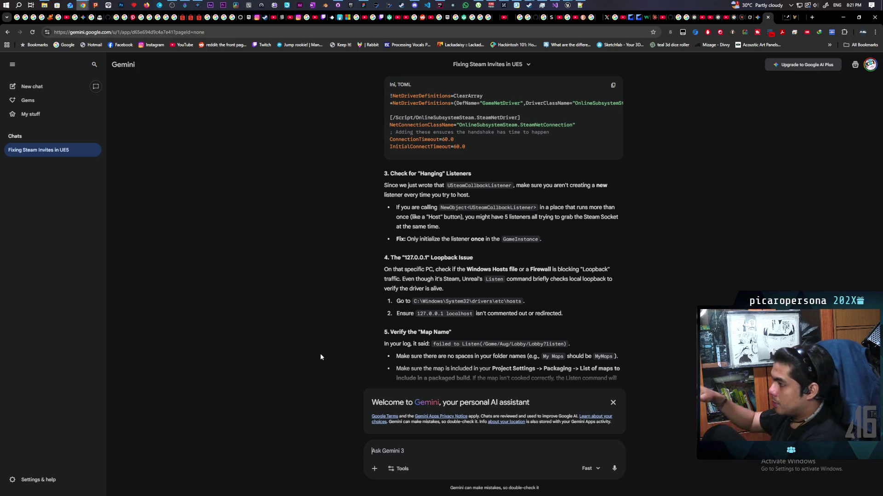
text(ok so after)
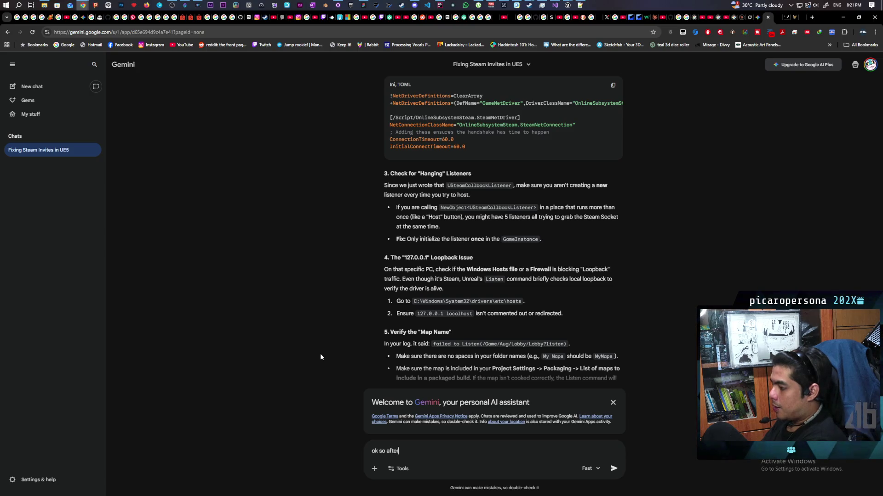
text( adding the d)
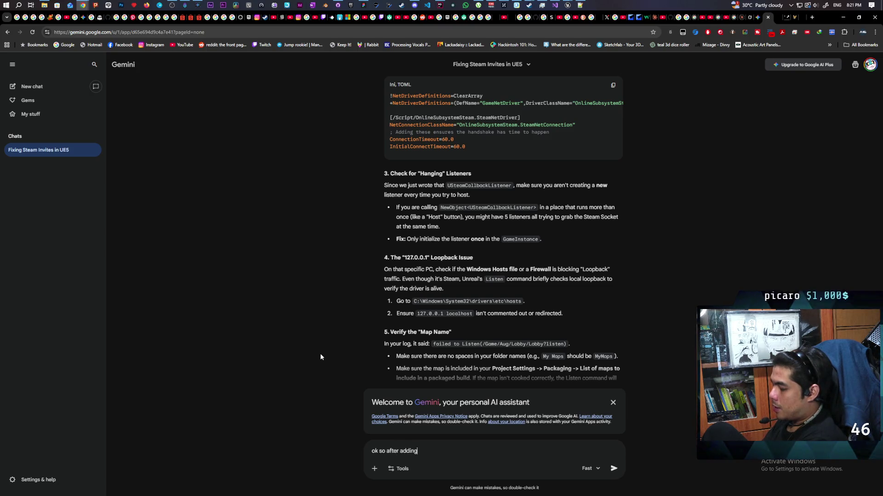
text(estroy session what happ)
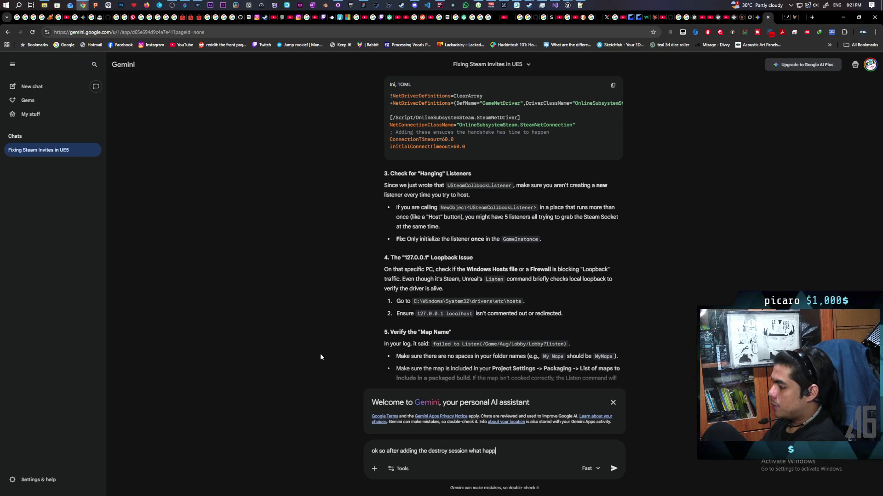
text(ens is that )
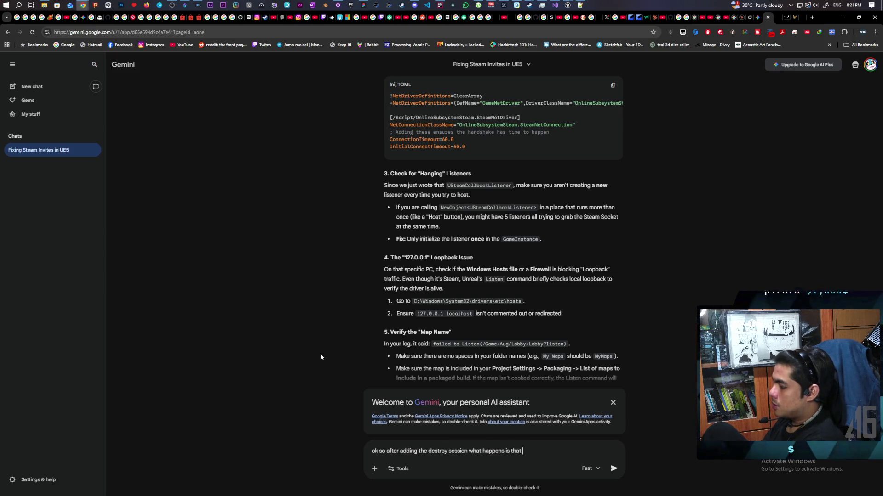
text(the first time will always fail, but the)
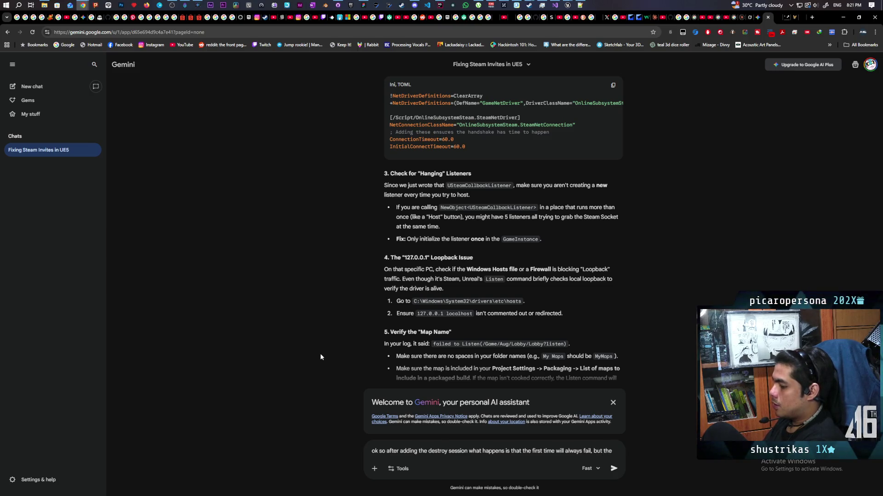
text(second time onwat)
Send Gemini the message that the first host attempt always fails but the second succeeds, then return to Unreal
key(BackSpace)
text(rds it will destr)
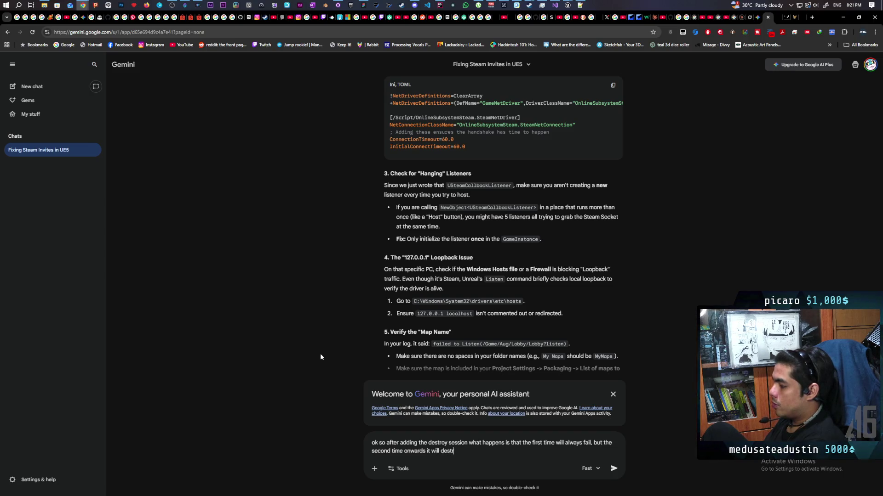
text(oy the)
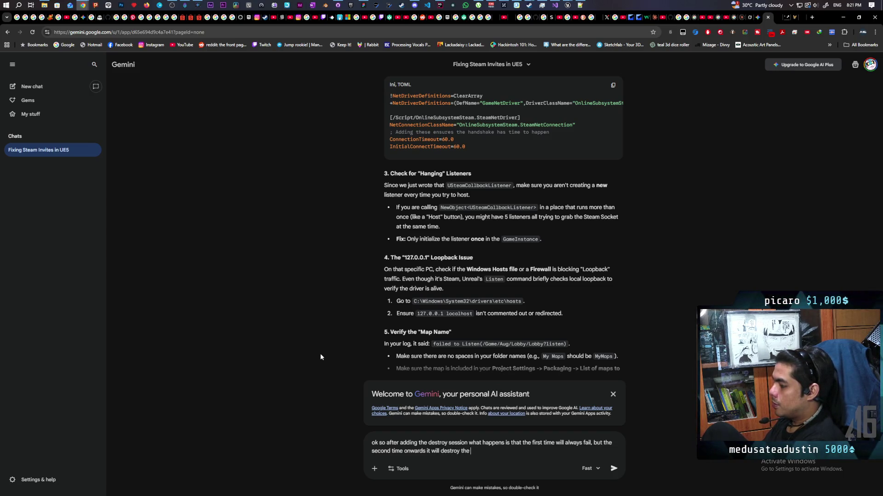
text(first sessio)
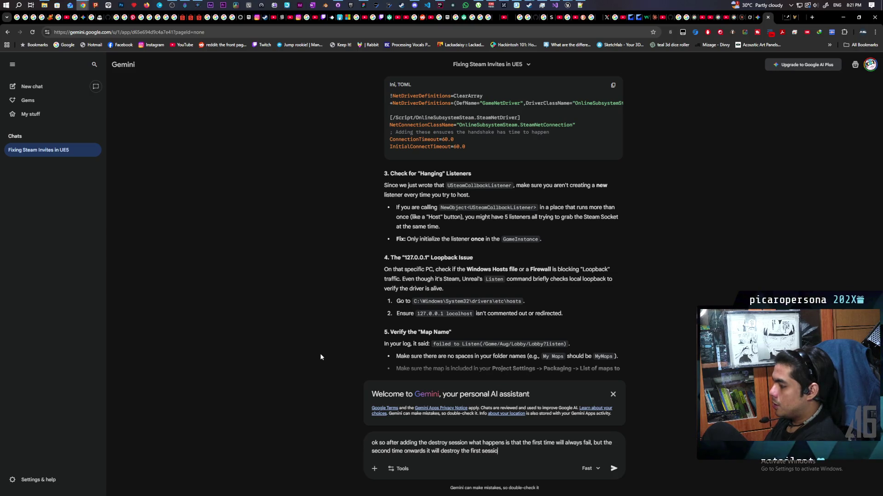
text(ns and su)
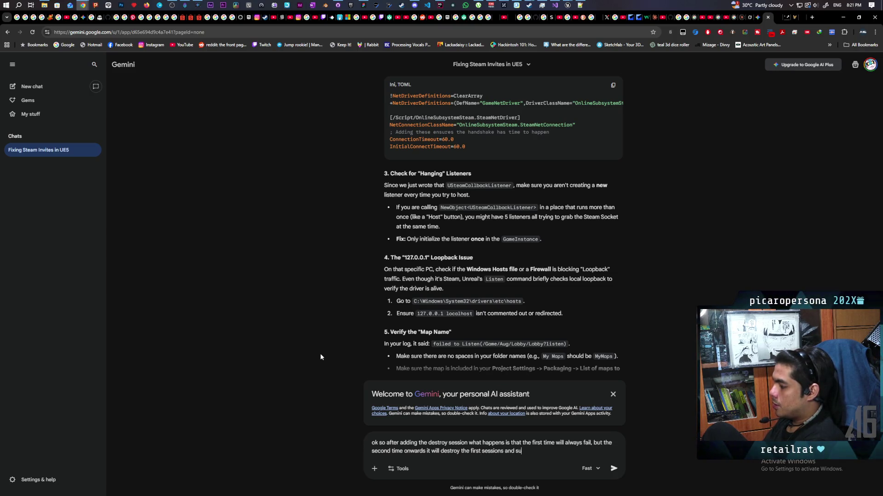
text(ccessfully start a new sessions)
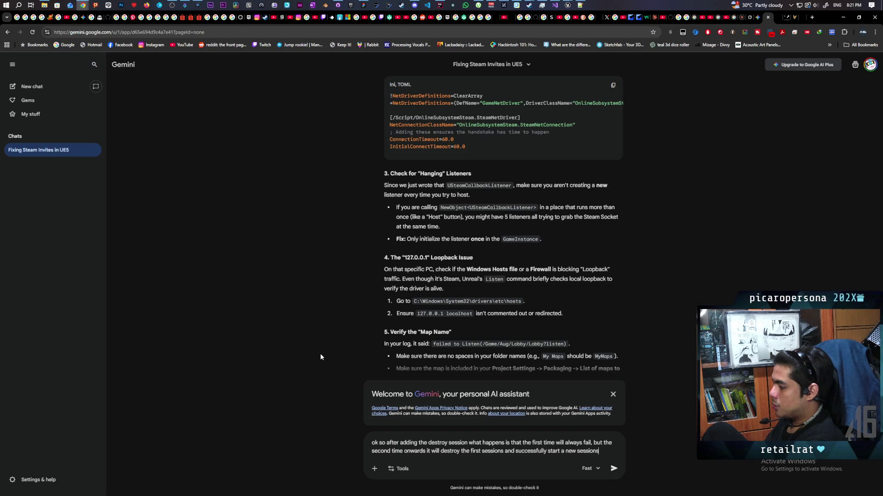
key(Return)
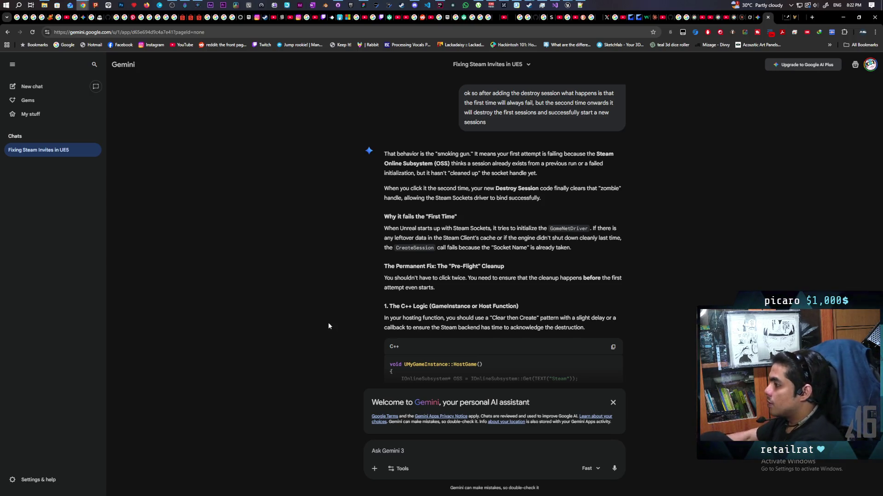
mouse_move(567, 5)
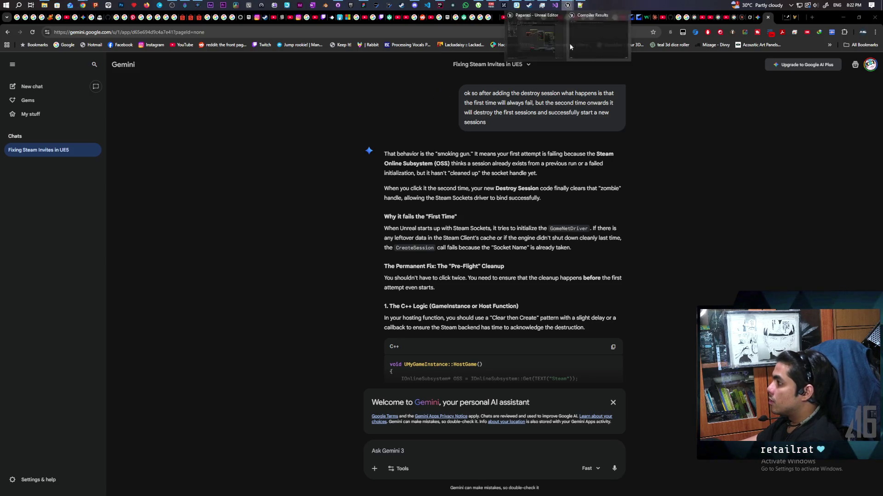
click(546, 35)
scroll(355, 226, down, 3)
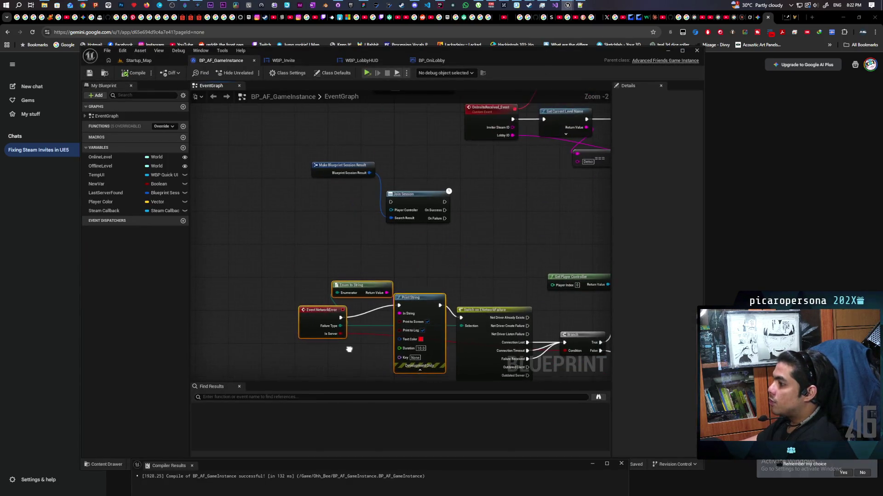
scroll(365, 207, down, 3)
scroll(359, 186, down, 2)
scroll(353, 167, up, 6)
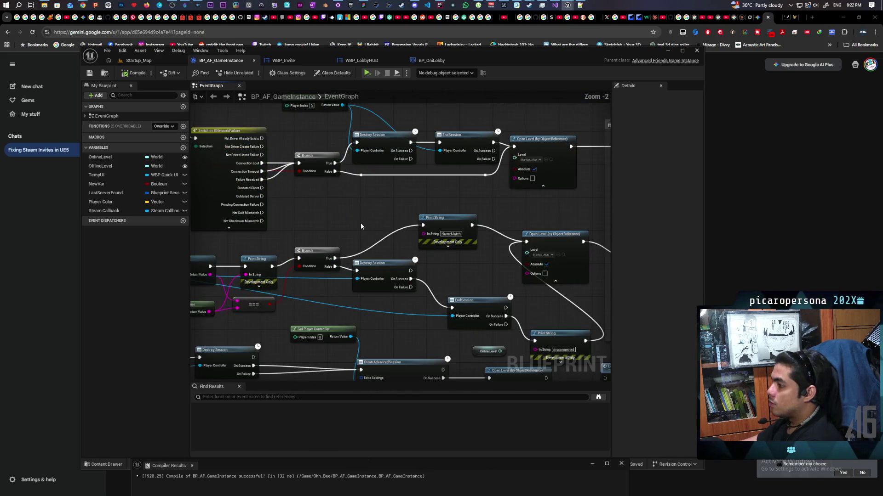
scroll(360, 222, up, 2)
Pan across the BP_AF_GameInstance event graph to a sparse area before launching the game
mouse_move(361, 223)
mouse_down()
mouse_move(452, 261)
mouse_move(387, 208)
mouse_up()
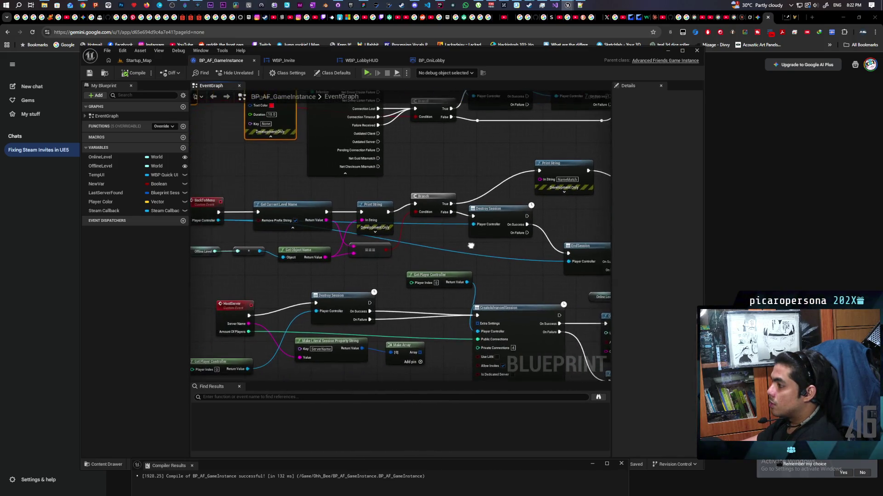
scroll(332, 240, up, 1)
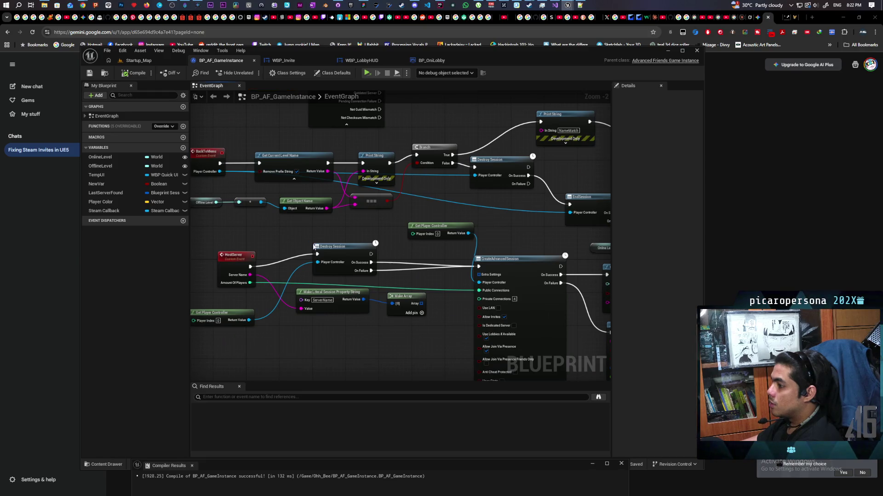
scroll(313, 275, down, 6)
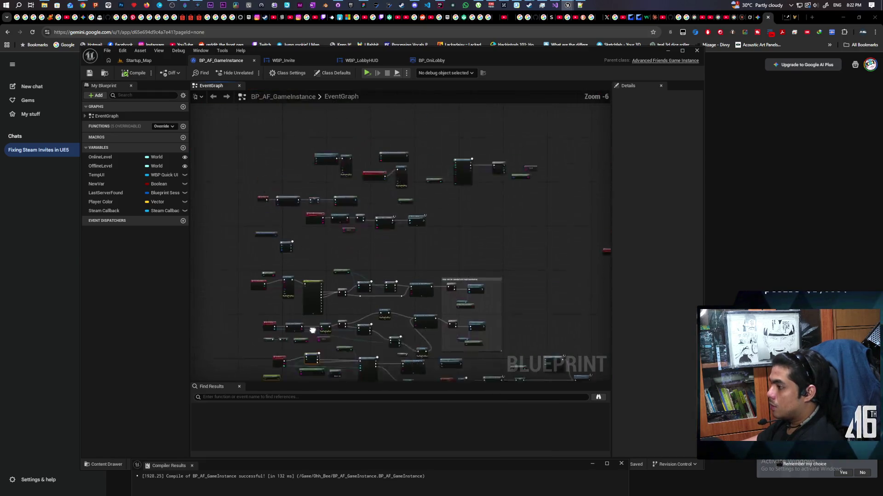
scroll(312, 298, up, 6)
mouse_move(312, 297)
mouse_down()
mouse_move(425, 290)
mouse_move(432, 307)
mouse_up()
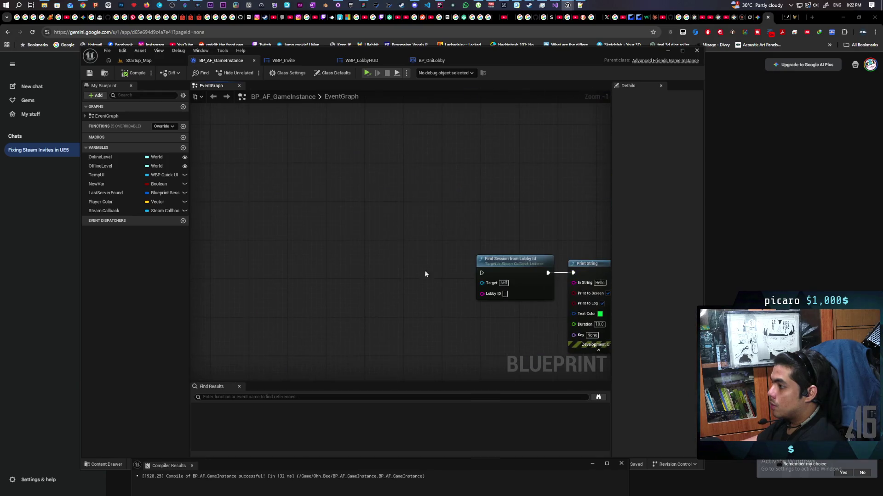
right_click(405, 175)
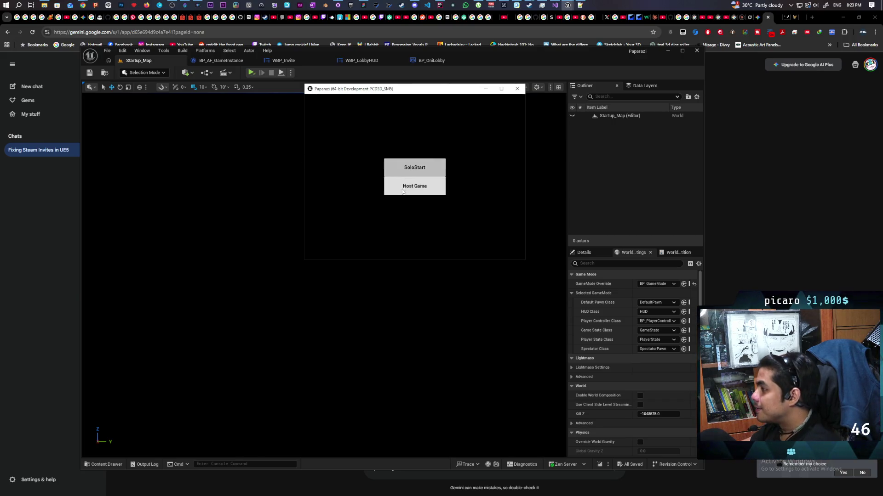
Host repeatedly across two launches, confirming the first attempt fails and a retry reaches the lobby
click(414, 187)
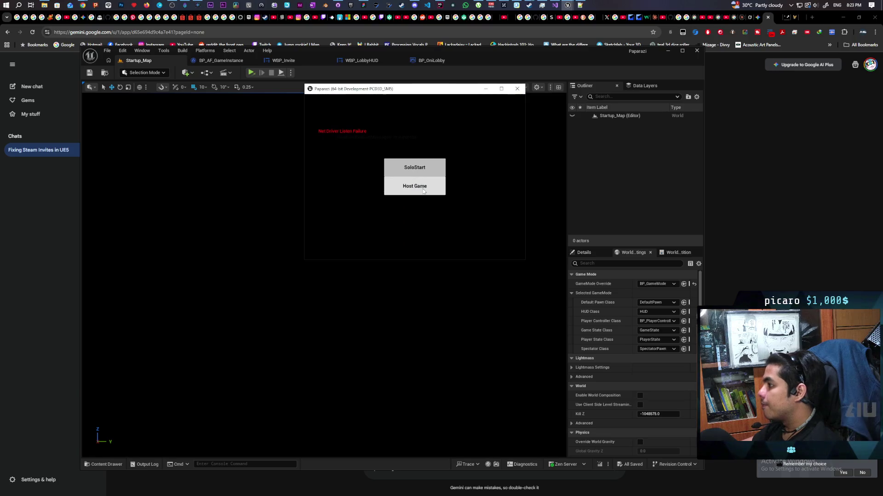
click(424, 191)
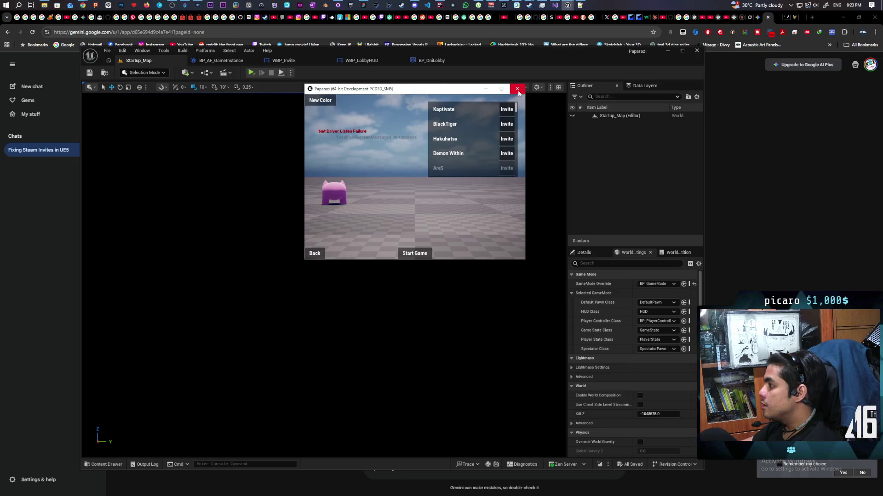
click(518, 89)
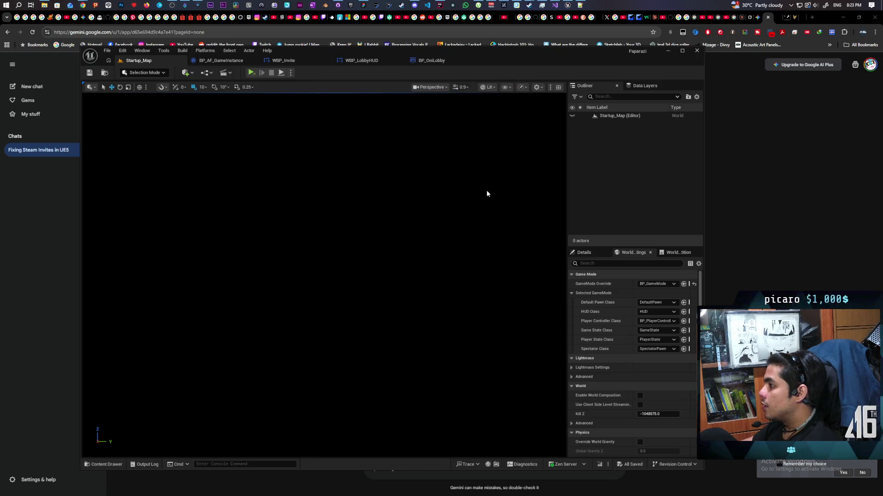
click(251, 73)
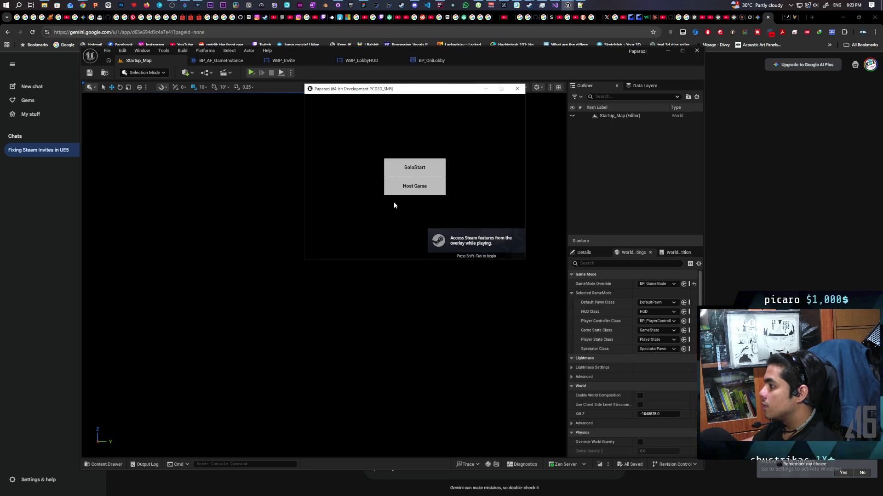
click(414, 188)
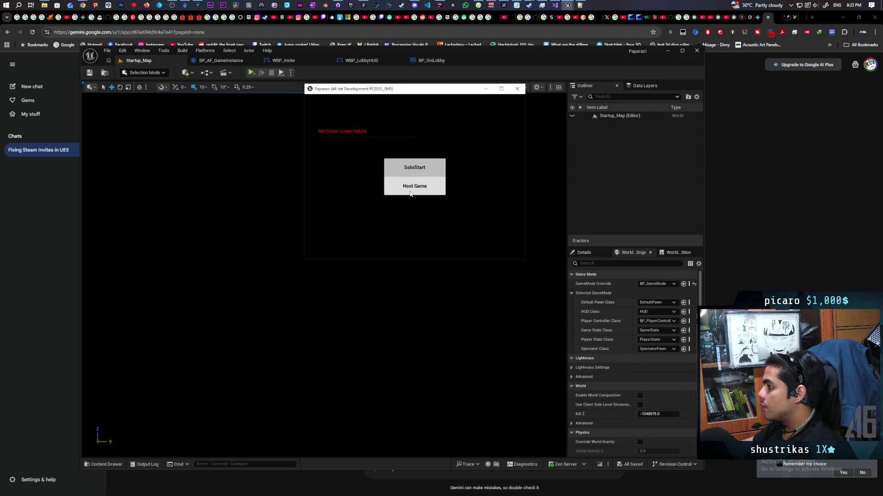
click(411, 193)
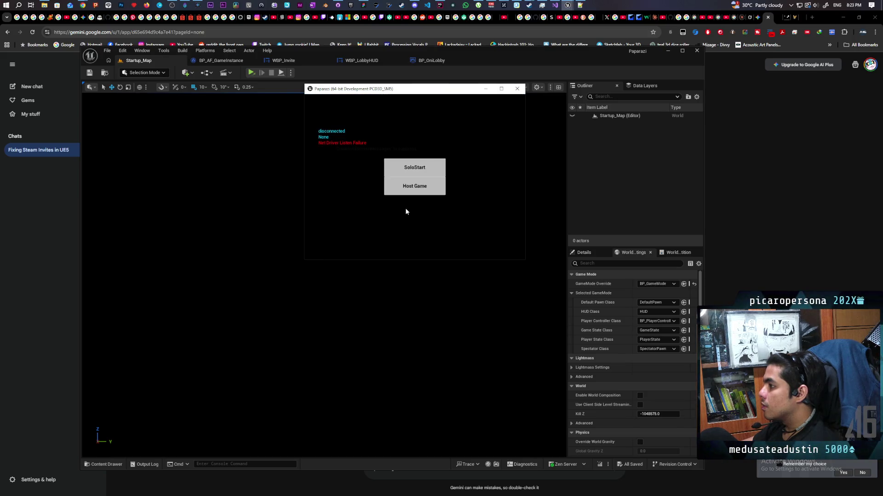
click(414, 187)
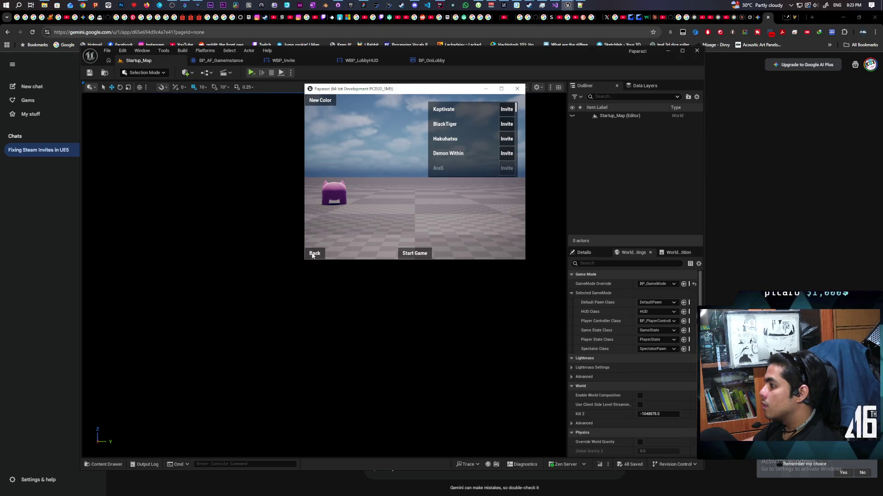
Back out to the menu, re-host and leave again, then return to the editor's BP_OniLobby and BP_AF_GameInstance tabs
click(316, 254)
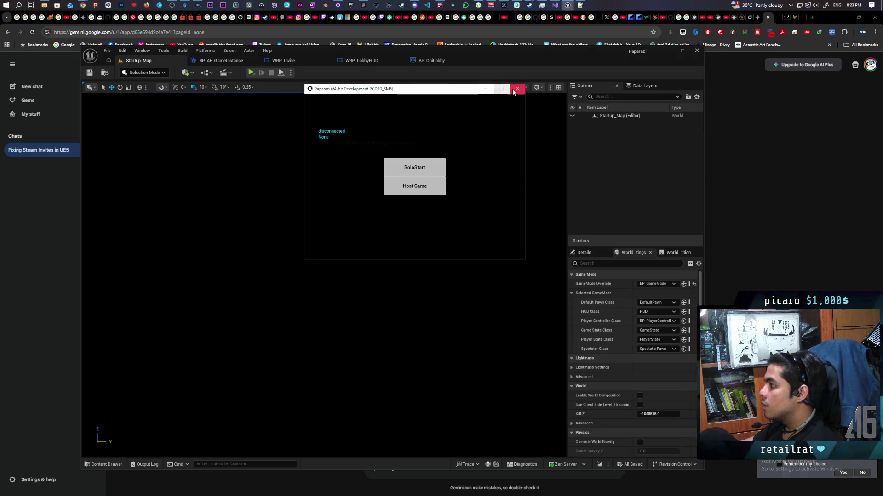
click(516, 91)
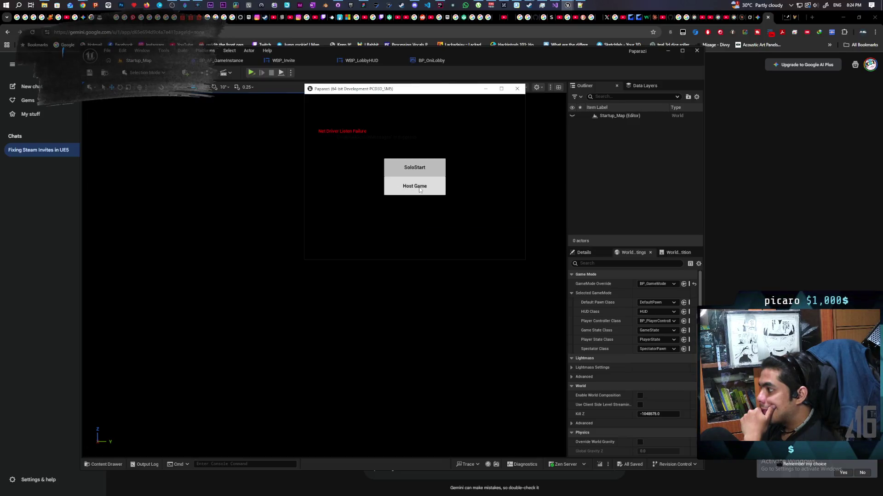
click(414, 186)
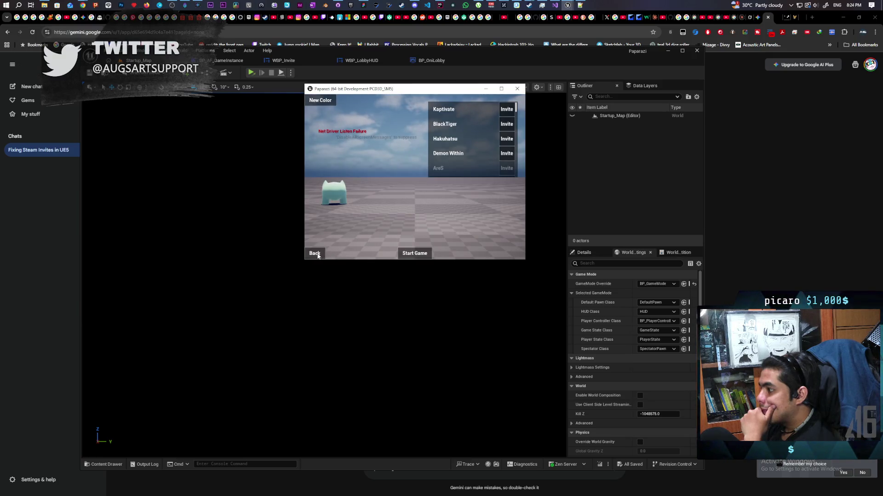
click(317, 255)
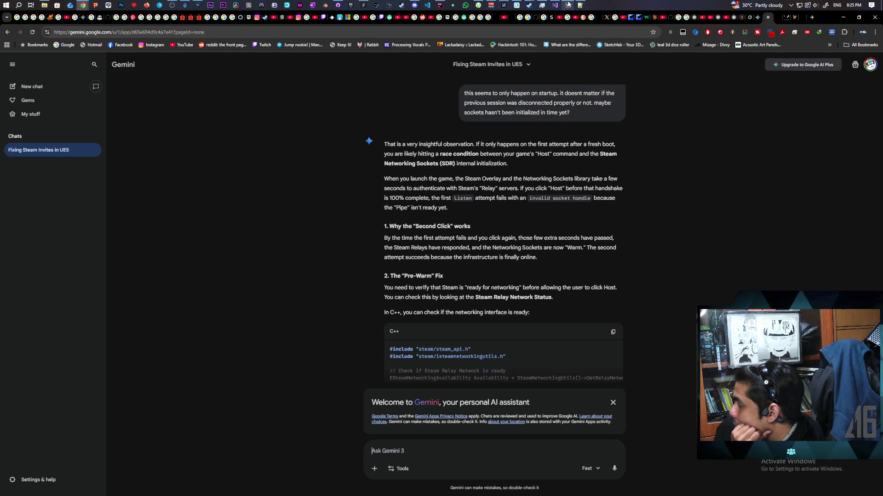
click(561, 31)
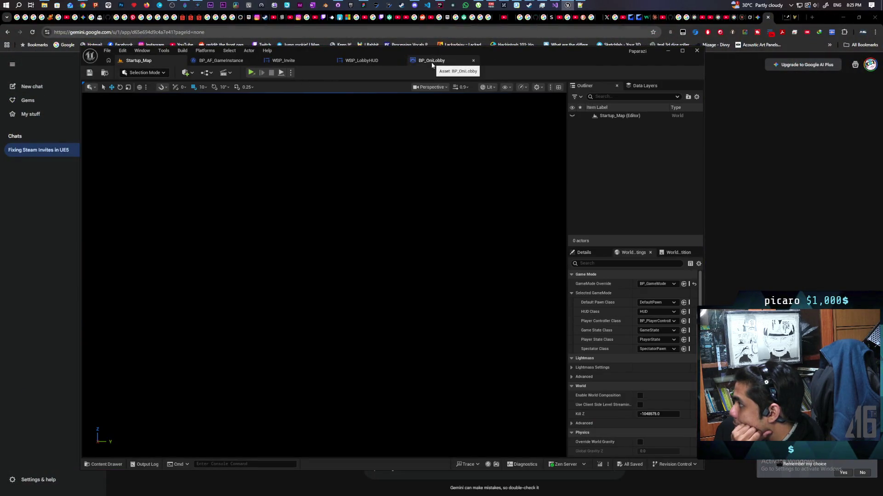
click(432, 61)
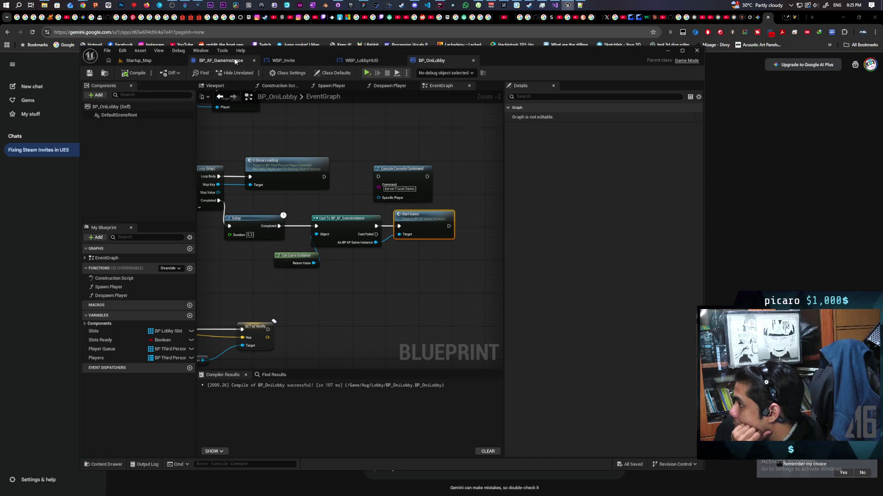
click(220, 61)
scroll(365, 165, down, 5)
scroll(365, 206, up, 3)
scroll(365, 213, up, 3)
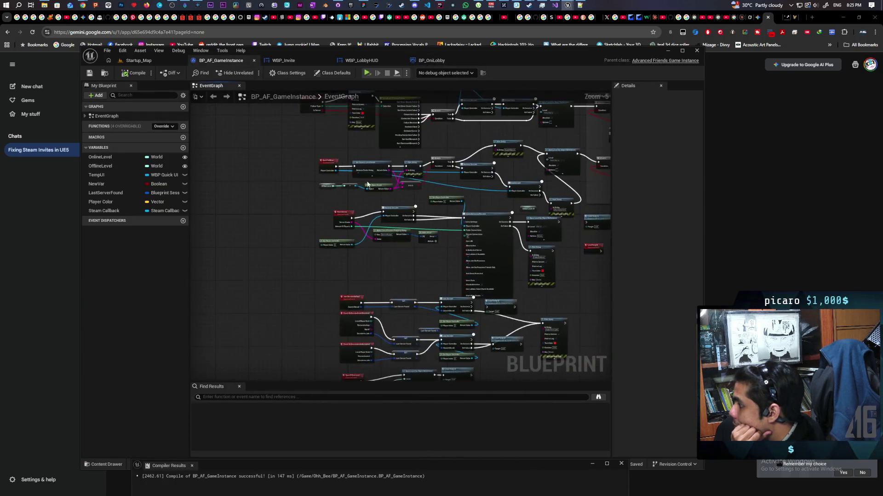
scroll(370, 220, up, 2)
scroll(370, 220, up, 1)
Move the lower Has Online Subsystem node directly beneath its Branch node in the old implementation group
drag(379, 256, 385, 159)
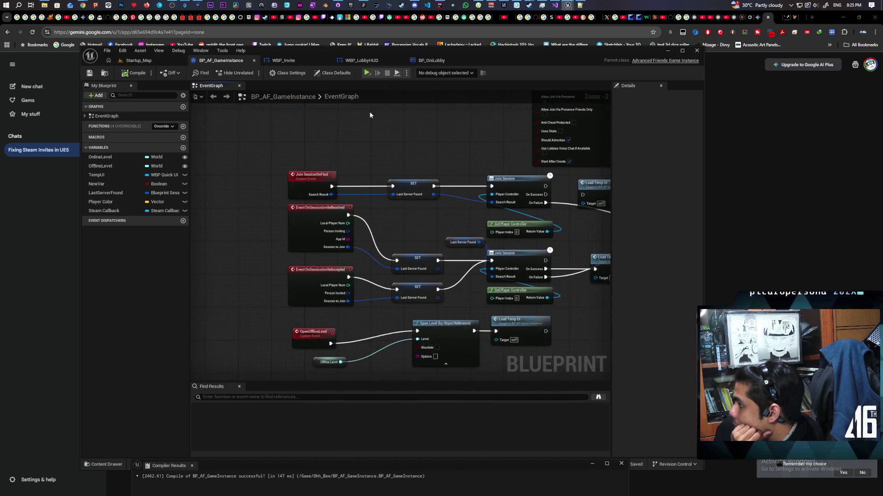
drag(385, 276, 392, 169)
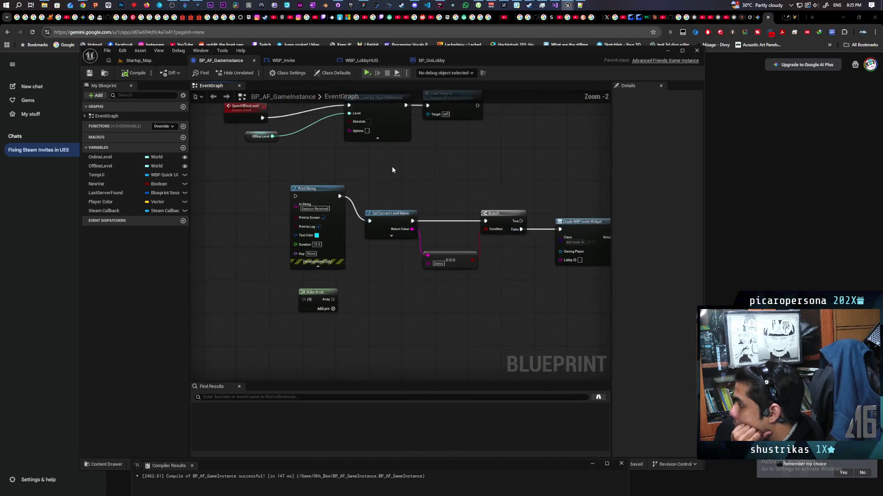
scroll(411, 180, down, 4)
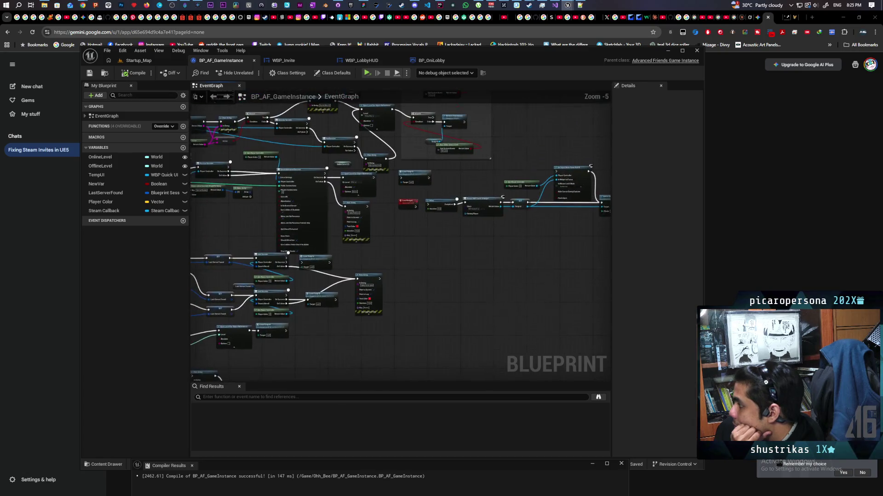
scroll(393, 276, up, 4)
scroll(372, 300, up, 3)
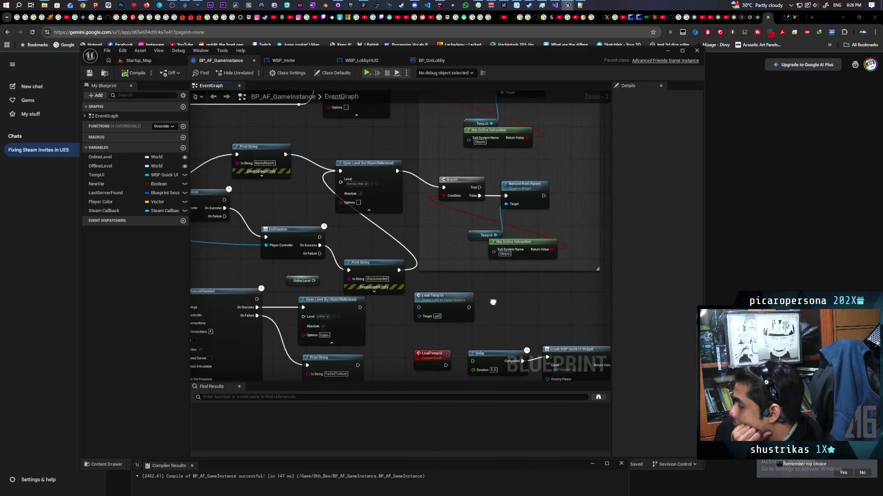
drag(373, 276, 495, 334)
drag(473, 303, 390, 282)
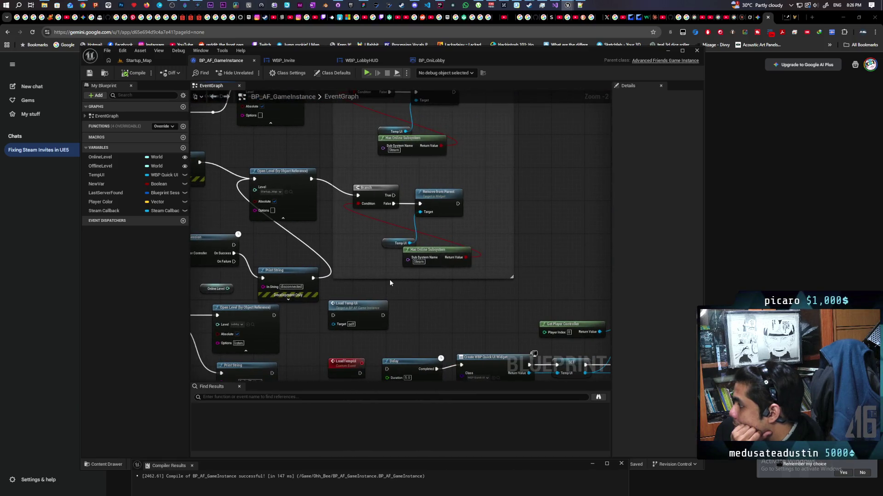
scroll(389, 282, down, 4)
drag(389, 281, 469, 286)
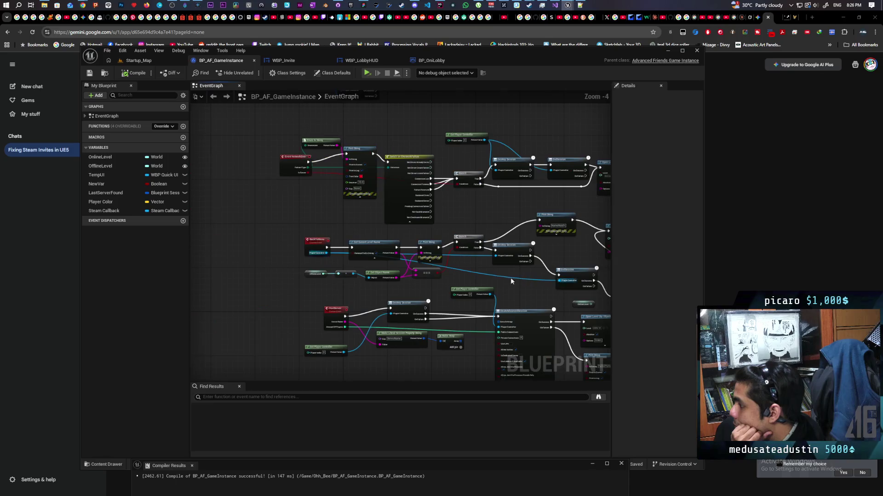
scroll(469, 285, up, 3)
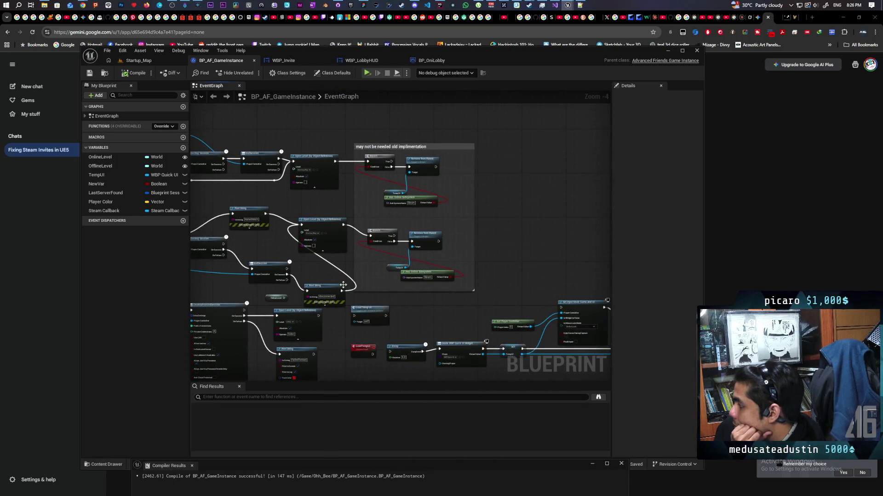
scroll(404, 296, up, 3)
scroll(398, 298, up, 1)
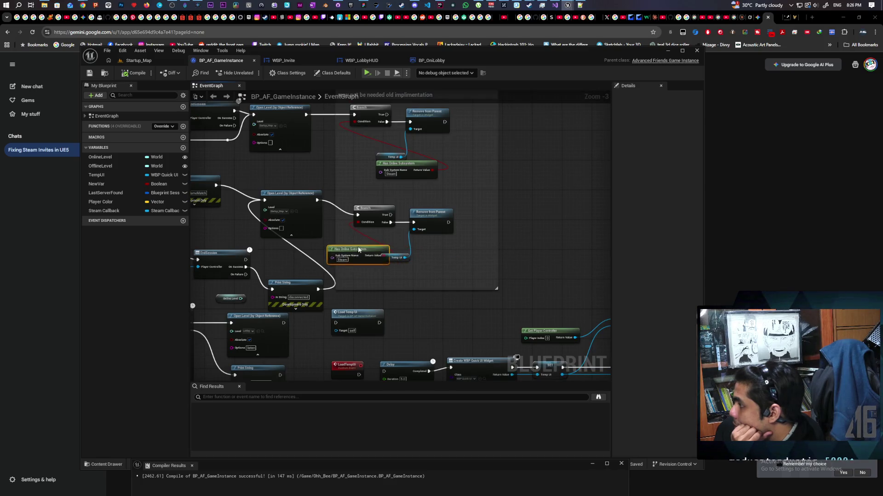
drag(428, 264, 384, 236)
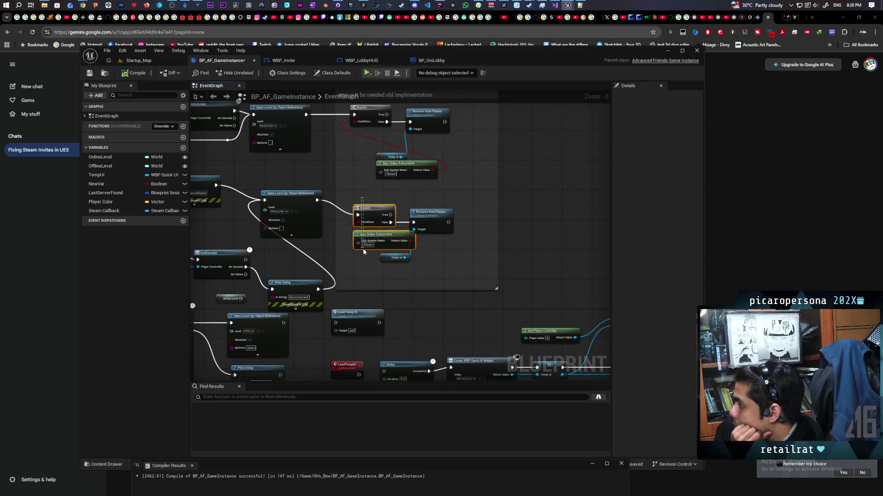
scroll(375, 278, down, 3)
mouse_move(420, 266)
mouse_down()
mouse_move(445, 285)
mouse_move(516, 251)
mouse_move(463, 202)
mouse_move(397, 202)
mouse_move(469, 223)
mouse_up()
scroll(401, 203, up, 3)
scroll(396, 202, up, 2)
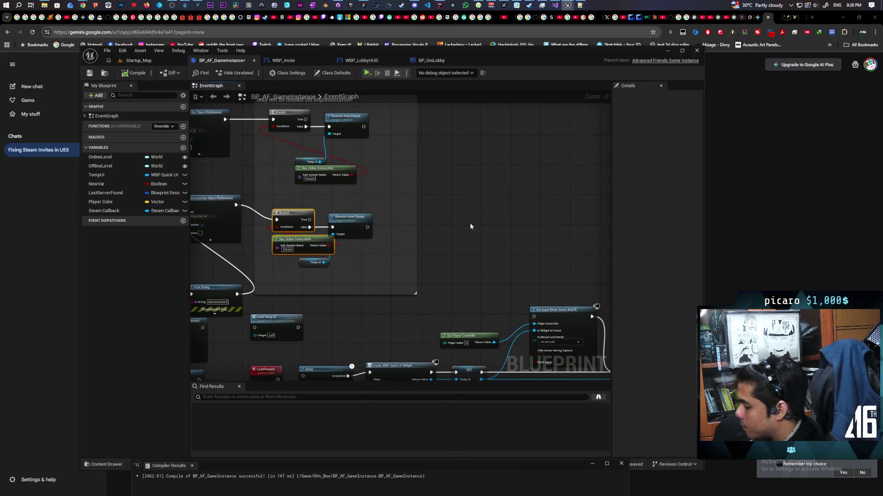
right_click(435, 212)
text(tick)
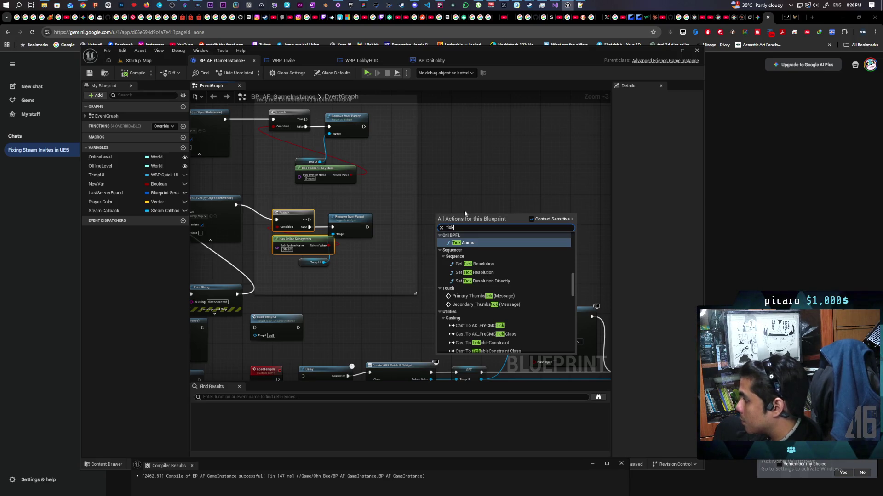
scroll(471, 268, up, 2)
scroll(470, 268, up, 2)
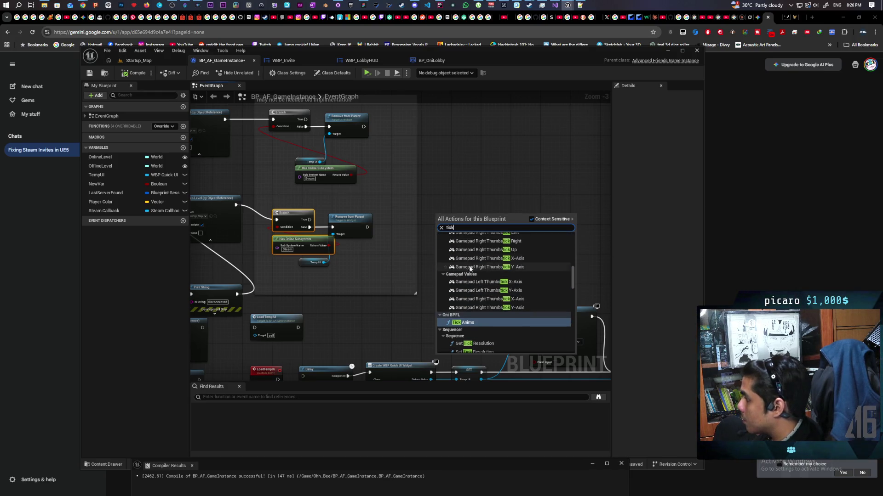
click(440, 227)
text(event tick)
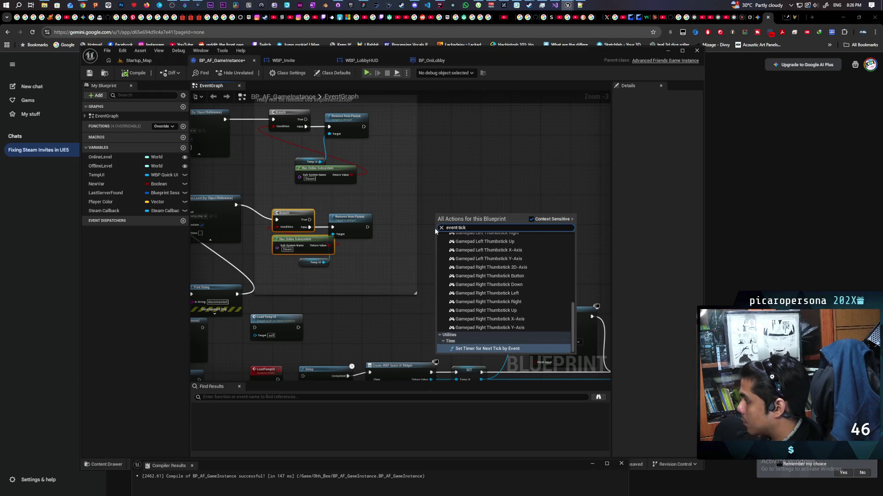
scroll(491, 269, up, 3)
scroll(491, 270, up, 3)
scroll(491, 270, up, 3)
scroll(490, 270, up, 3)
key(Escape)
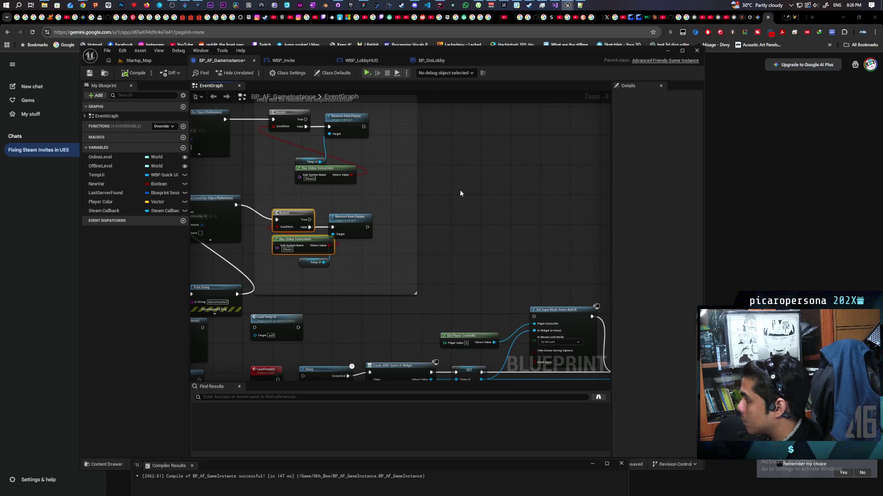
click(460, 190)
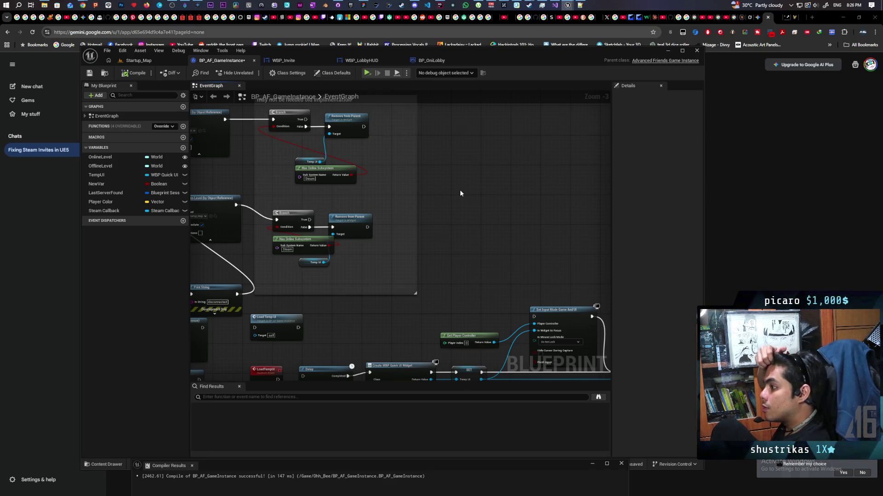
scroll(485, 187, up, 2)
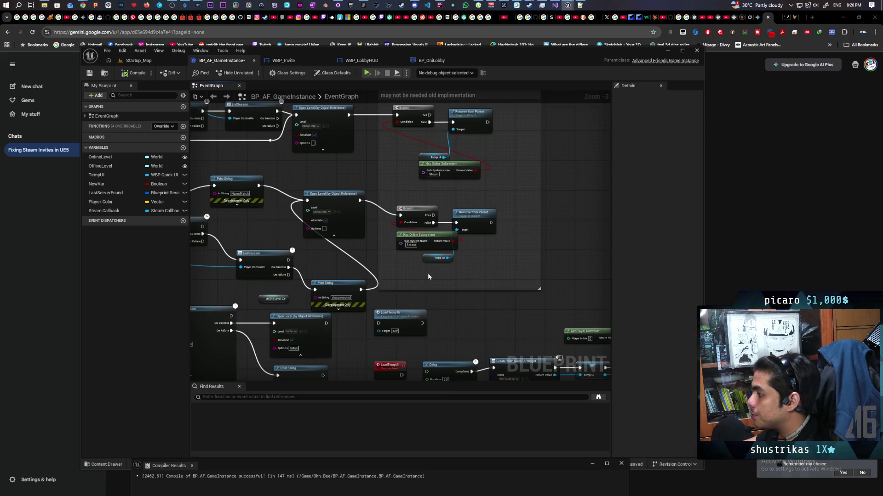
scroll(427, 267, up, 2)
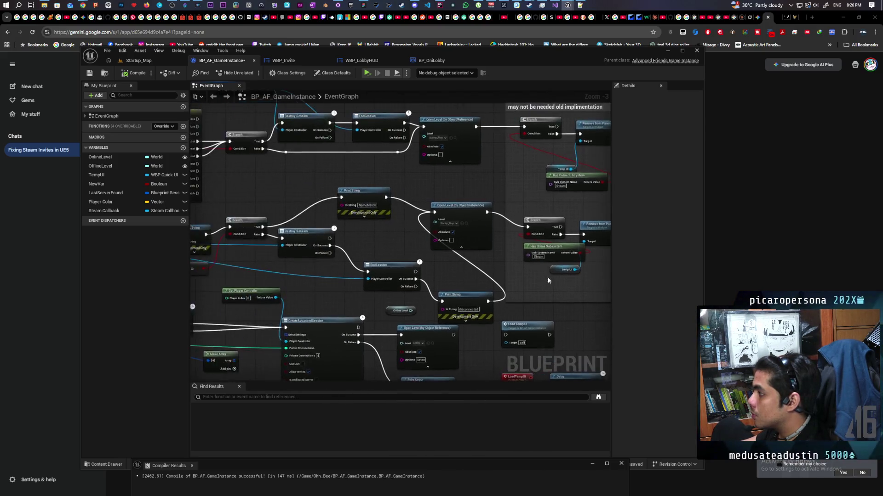
scroll(549, 281, down, 2)
scroll(482, 263, up, 2)
drag(483, 276, 451, 252)
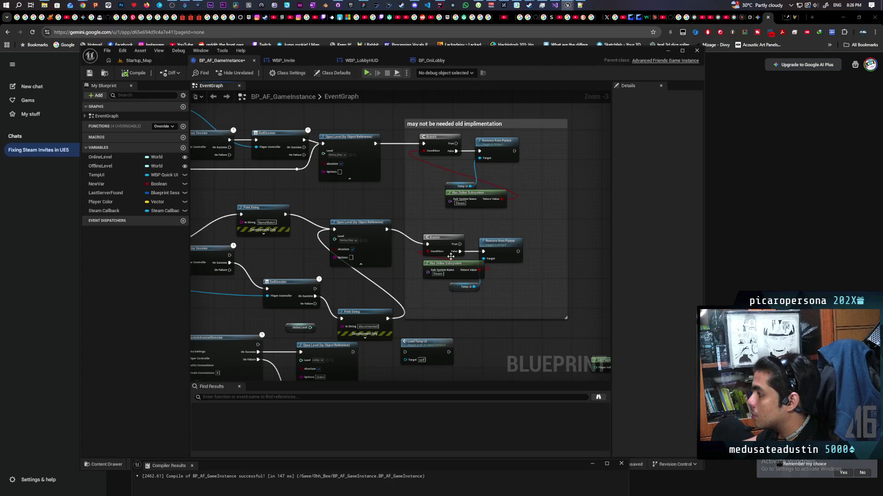
right_click(456, 266)
mouse_move(483, 339)
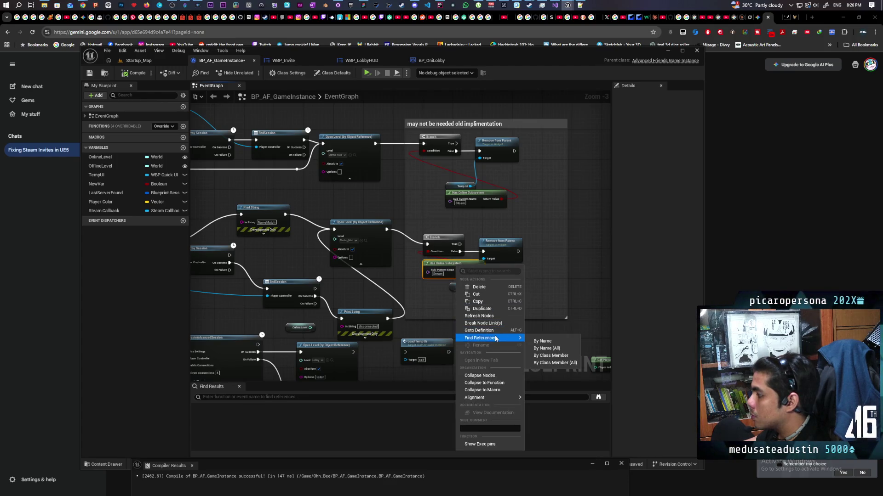
Run Find References by class member on Has Online Subsystem, listing its two uses in the event graph
click(550, 355)
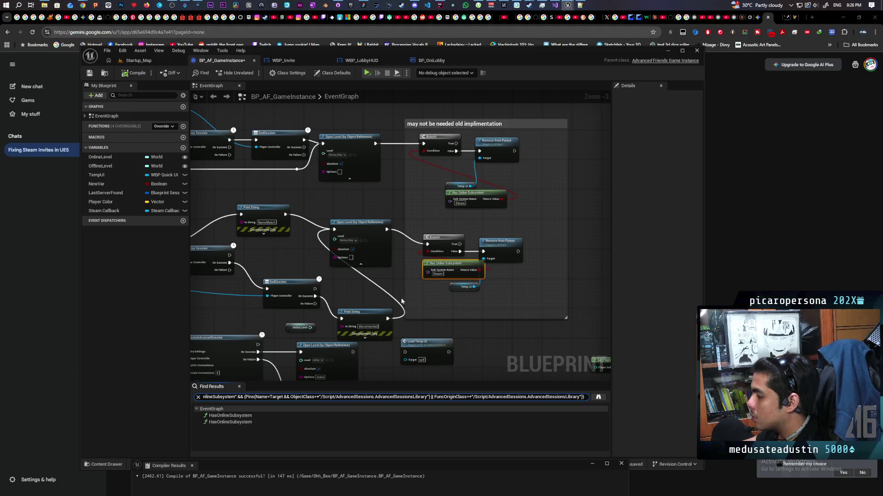
scroll(426, 305, down, 5)
scroll(409, 240, up, 3)
scroll(420, 314, up, 2)
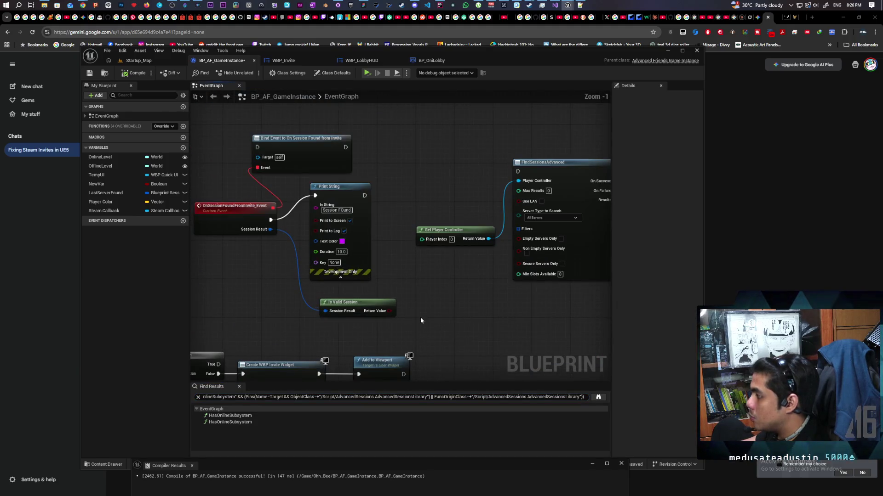
scroll(419, 318, down, 1)
scroll(414, 321, down, 4)
drag(417, 207, 393, 286)
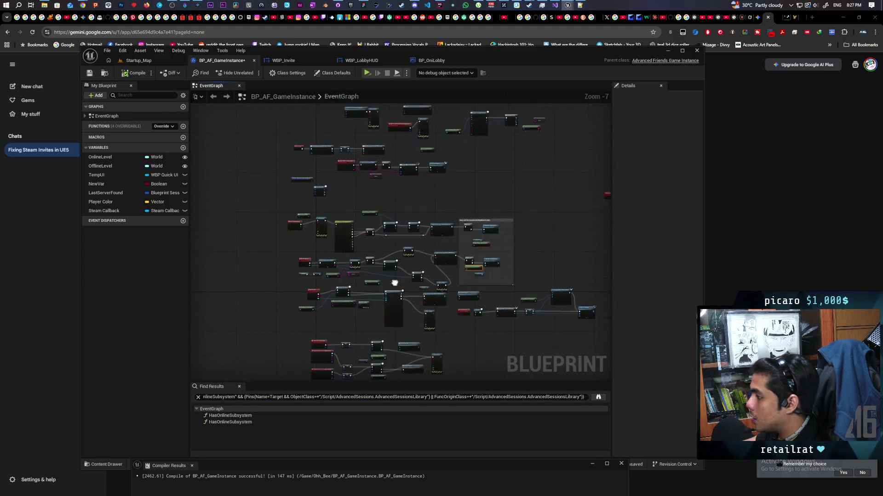
scroll(337, 318, up, 3)
scroll(338, 318, up, 3)
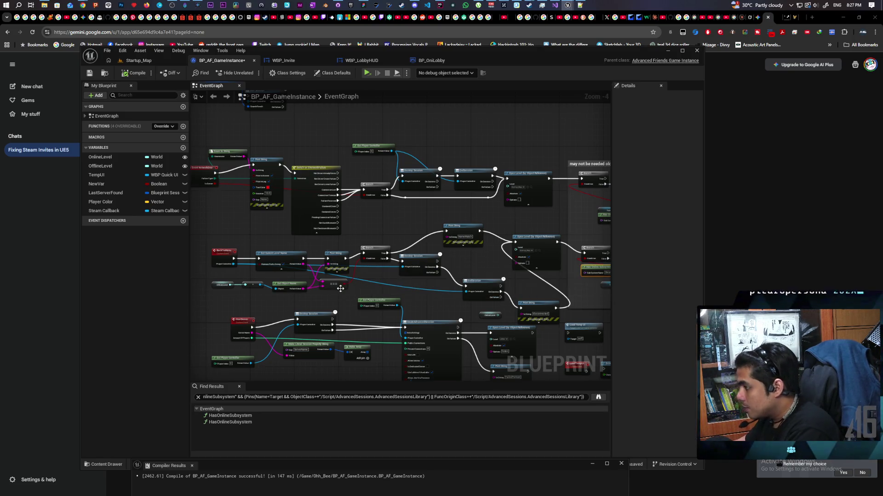
scroll(394, 207, down, 2)
Drag the Offline Level and Get Object Name nodes under the BackToMenu chain, then select the Destroy Session node
drag(393, 189, 428, 166)
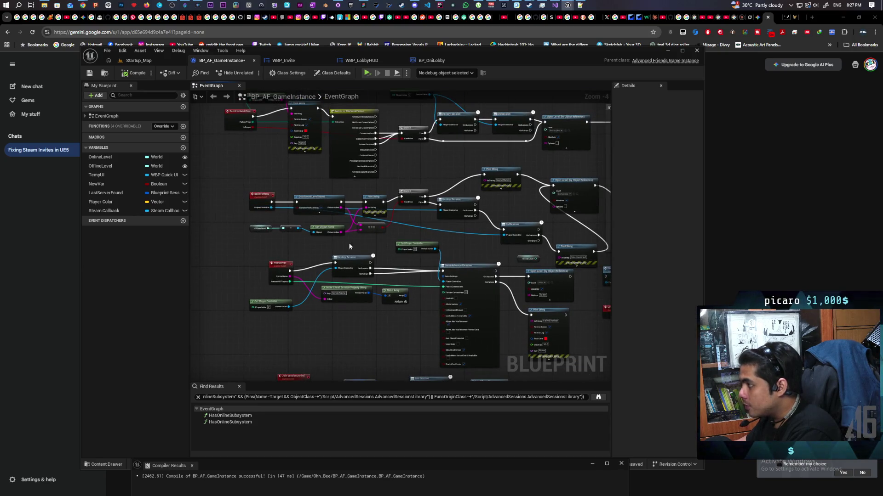
scroll(354, 245, up, 2)
scroll(327, 256, up, 1)
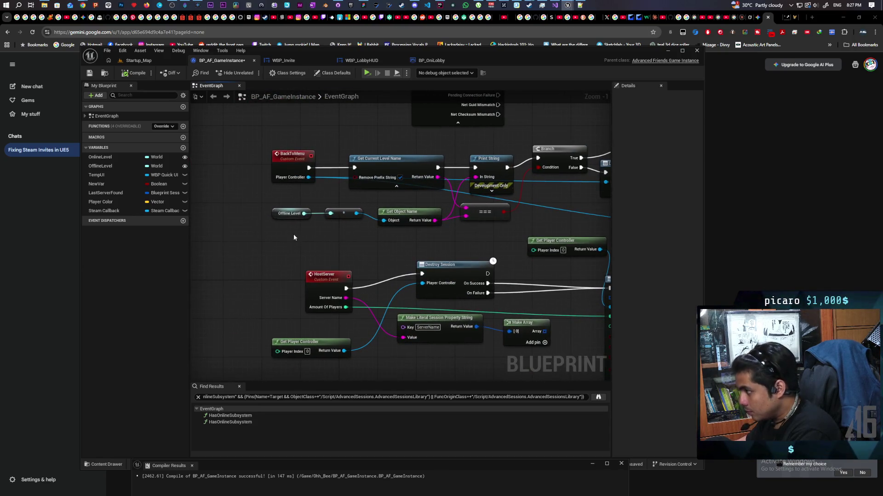
drag(425, 209, 412, 235)
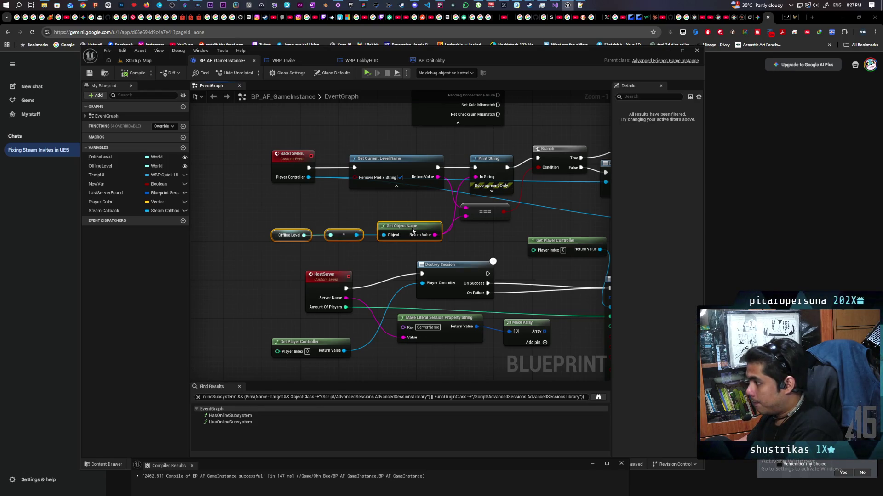
drag(412, 235, 411, 225)
mouse_move(481, 232)
mouse_down()
mouse_move(303, 253)
mouse_move(192, 293)
mouse_up()
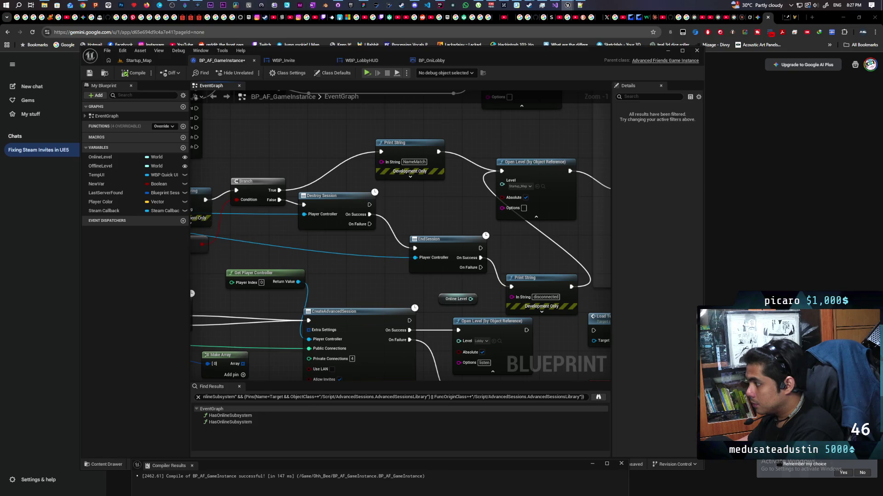
mouse_move(192, 294)
mouse_down()
mouse_move(259, 268)
mouse_move(463, 258)
mouse_move(219, 258)
mouse_up()
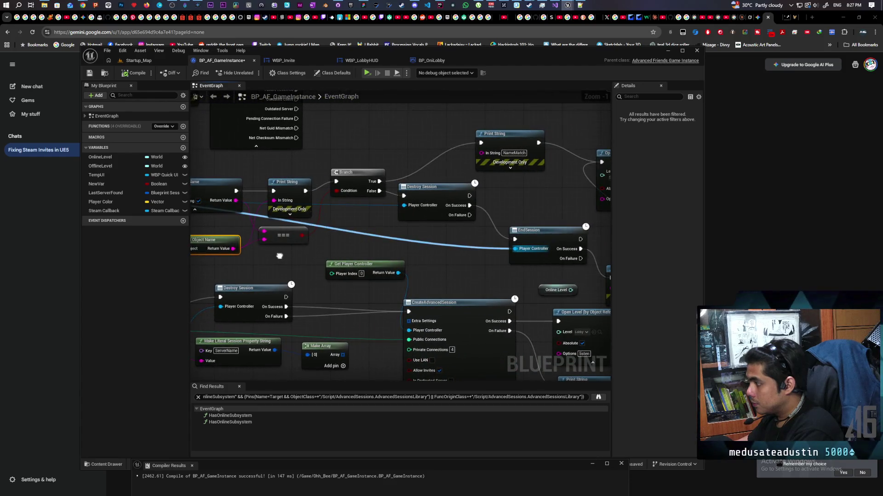
click(373, 207)
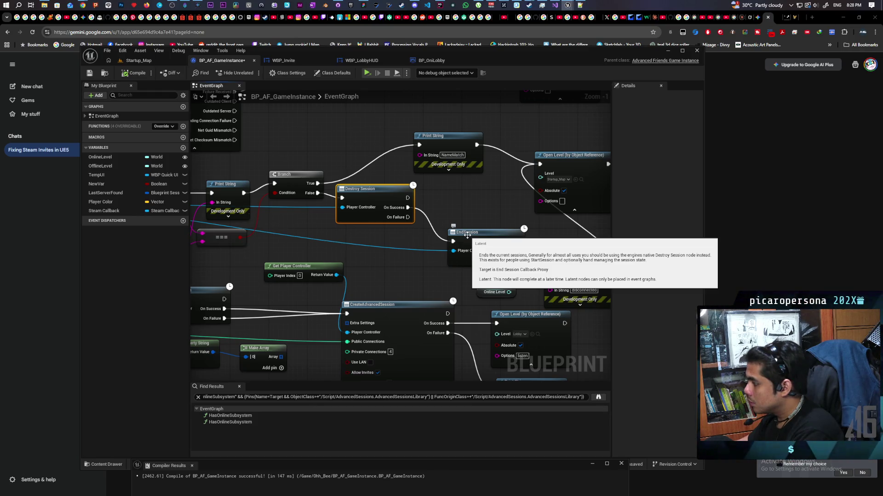
Move the HostServer custom event node a bit further left in the event graph
mouse_move(468, 235)
mouse_down()
mouse_move(422, 260)
mouse_move(498, 205)
mouse_up()
scroll(498, 205, up, 1)
click(276, 203)
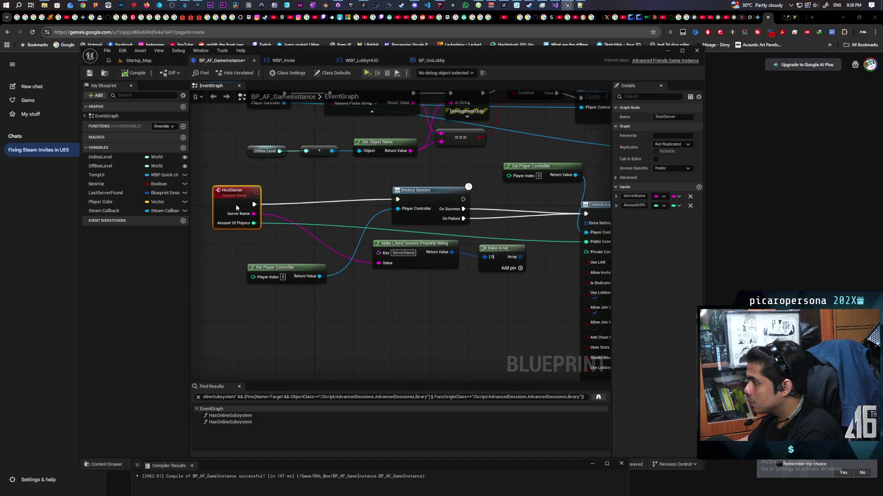
drag(273, 207, 215, 193)
scroll(243, 274, up, 2)
Return to the session chain and inspect the EndSession node after Destroy Session
drag(243, 274, 351, 253)
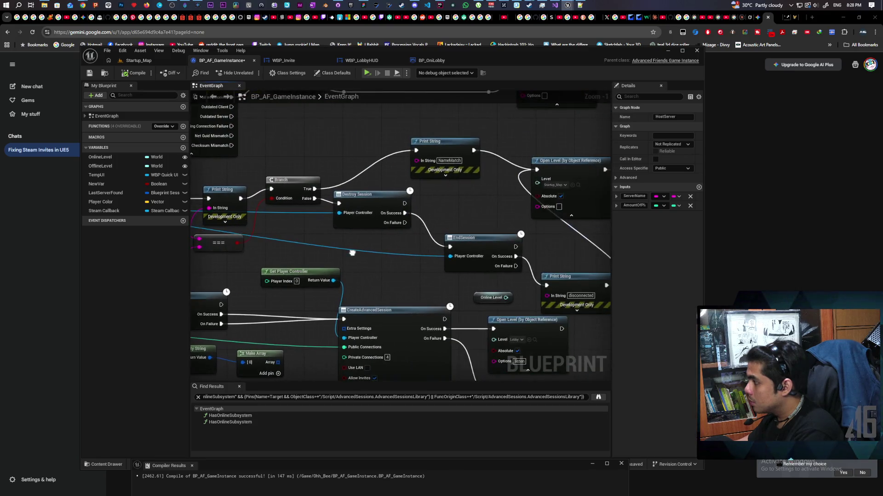
click(469, 238)
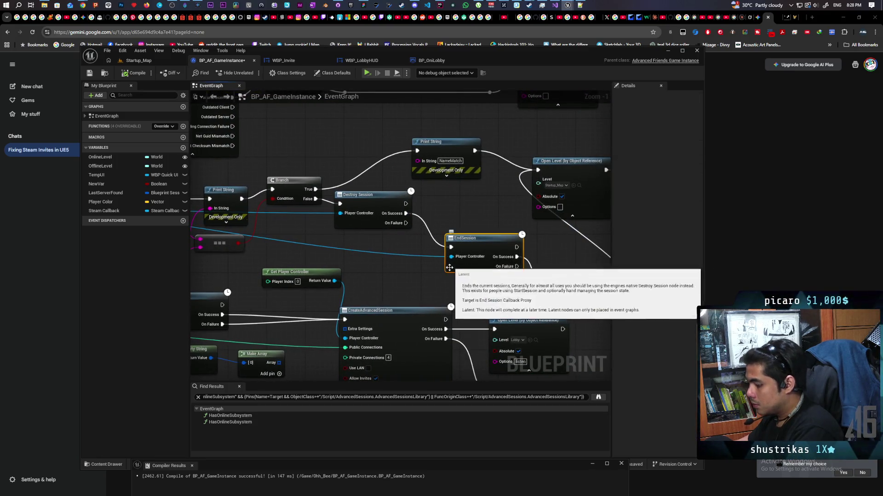
right_click(428, 269)
mouse_move(477, 243)
mouse_down()
mouse_move(498, 243)
mouse_move(561, 214)
mouse_move(355, 238)
mouse_move(540, 233)
mouse_move(491, 212)
mouse_move(518, 205)
mouse_move(415, 284)
mouse_move(460, 260)
mouse_move(424, 253)
mouse_move(487, 265)
mouse_up()
scroll(498, 244, up, 1)
scroll(415, 284, up, 2)
scroll(425, 252, up, 2)
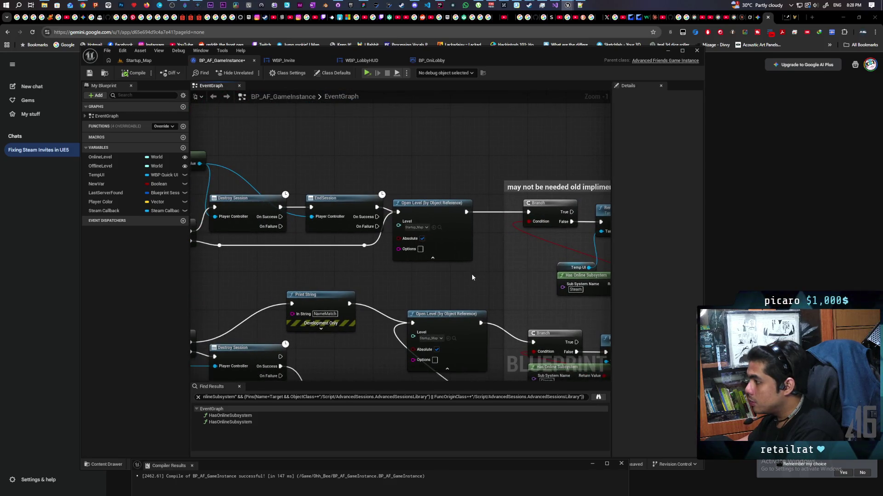
mouse_move(410, 279)
mouse_down()
mouse_move(516, 269)
mouse_move(395, 263)
mouse_move(512, 261)
mouse_move(421, 277)
mouse_up()
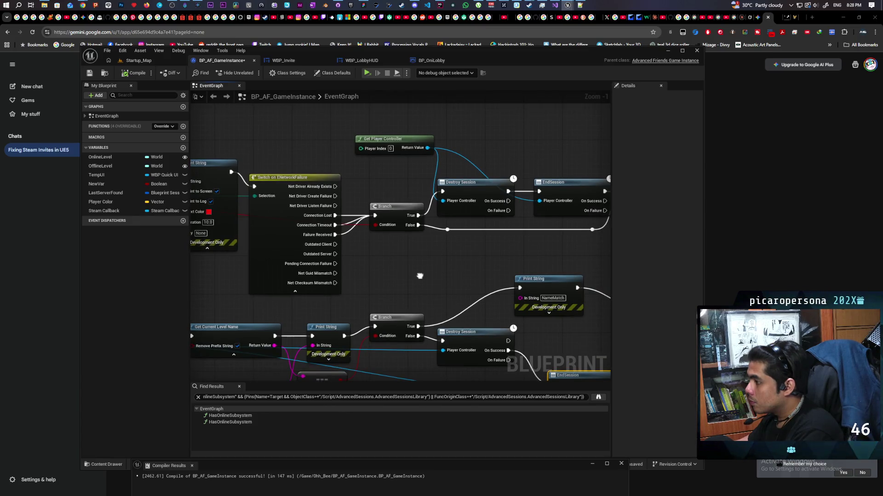
mouse_move(420, 277)
mouse_down()
mouse_move(562, 270)
mouse_move(472, 253)
mouse_move(521, 246)
mouse_up()
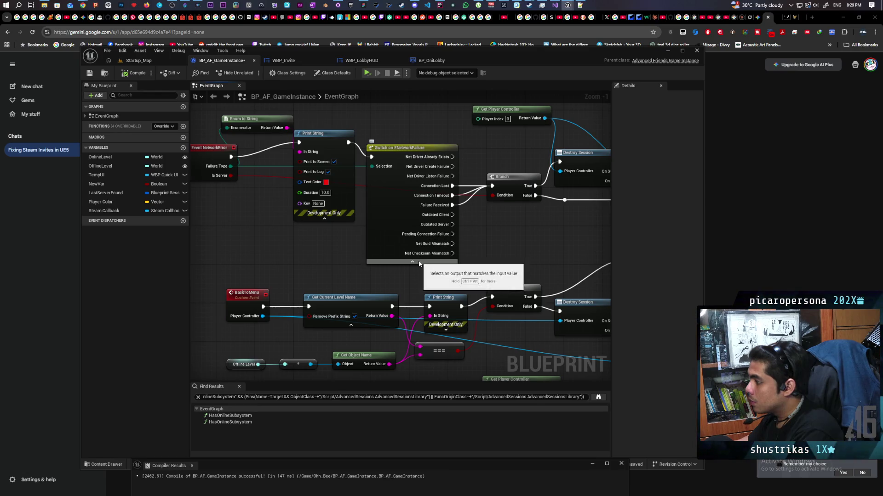
drag(481, 238, 464, 203)
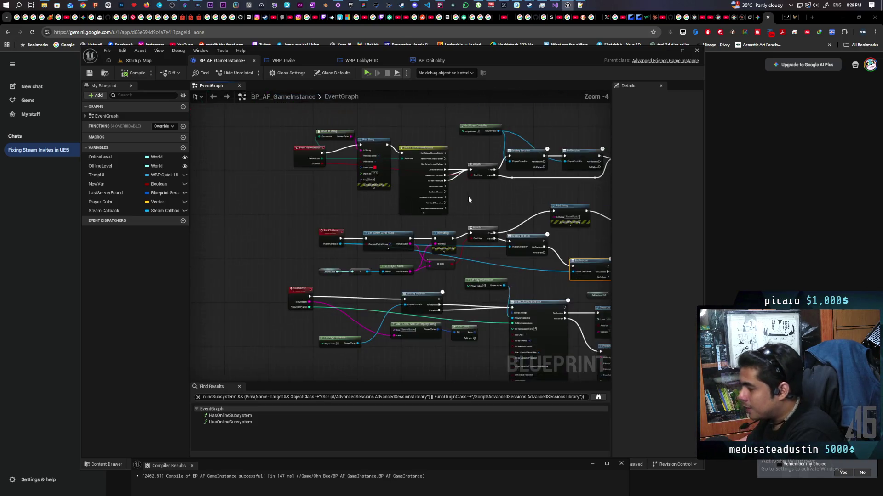
scroll(468, 196, down, 2)
mouse_move(468, 196)
mouse_down()
mouse_move(446, 258)
mouse_move(363, 235)
mouse_move(408, 151)
mouse_move(302, 144)
mouse_up()
scroll(447, 257, up, 2)
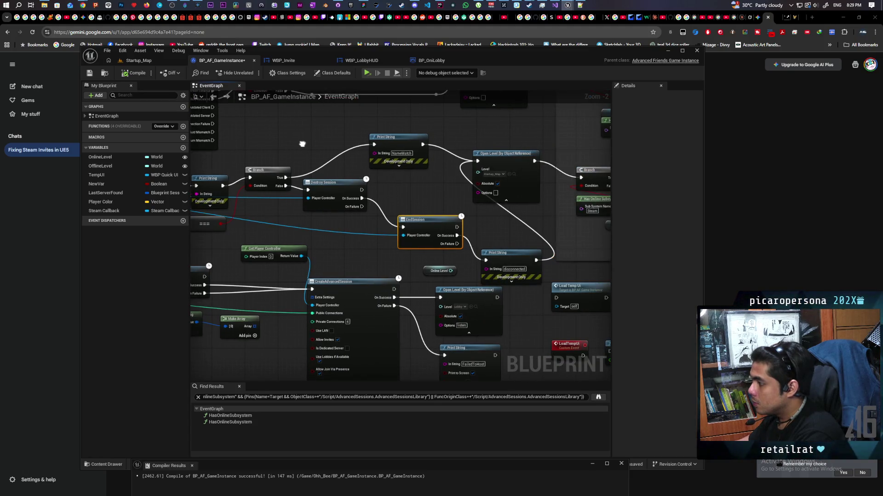
drag(302, 144, 414, 173)
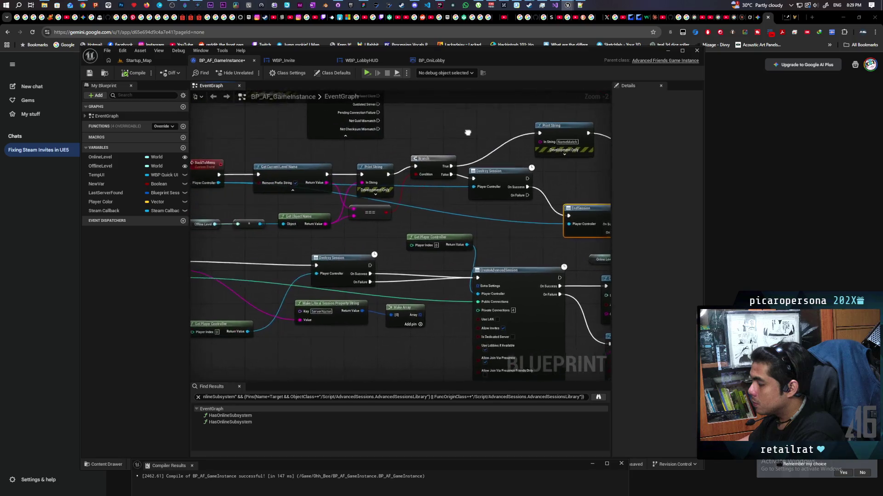
mouse_move(397, 210)
mouse_down()
mouse_move(487, 136)
mouse_move(478, 157)
mouse_up()
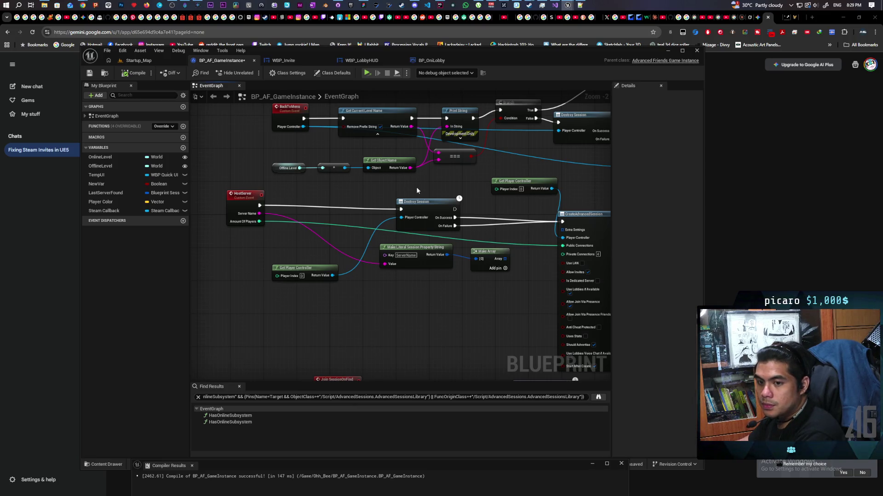
click(367, 74)
click(497, 334)
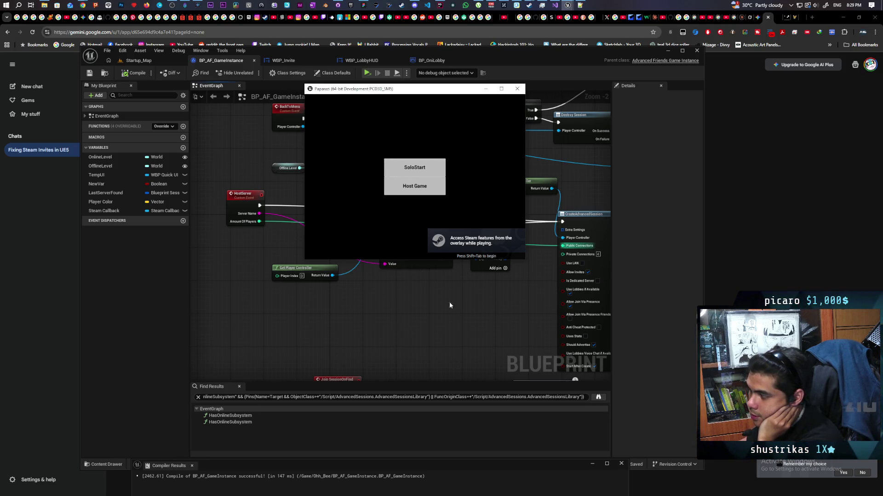
drag(405, 91, 356, 126)
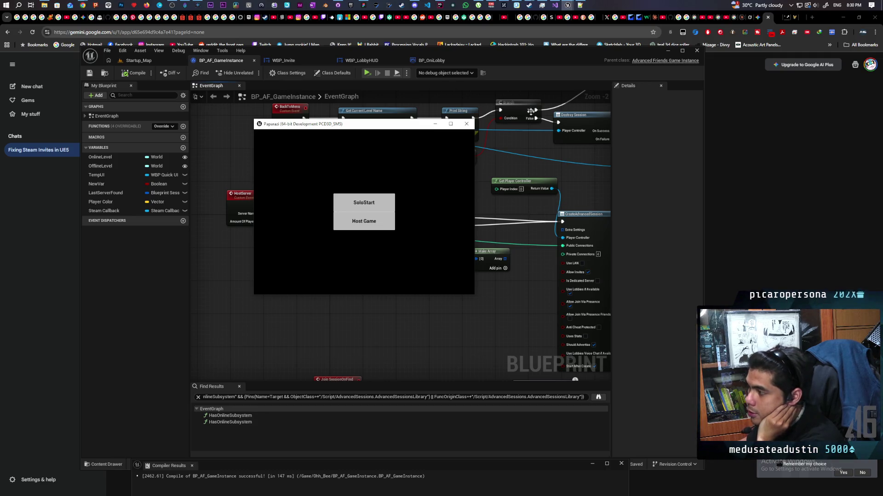
click(364, 221)
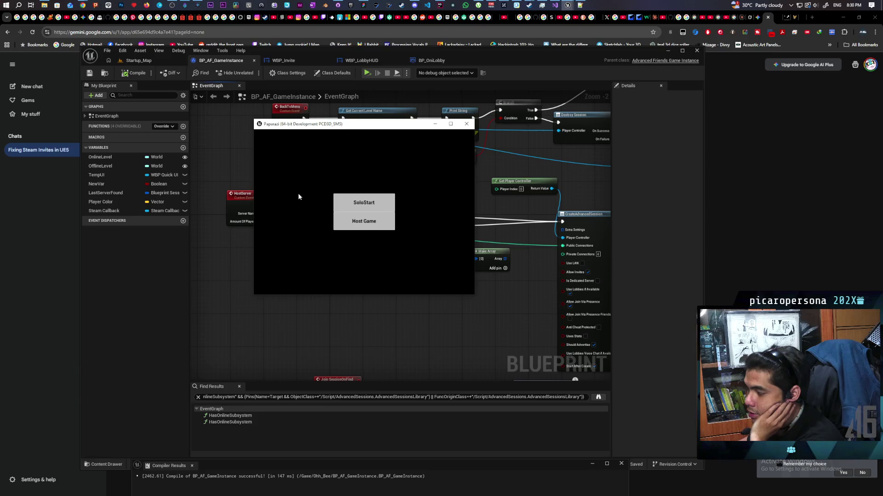
click(366, 223)
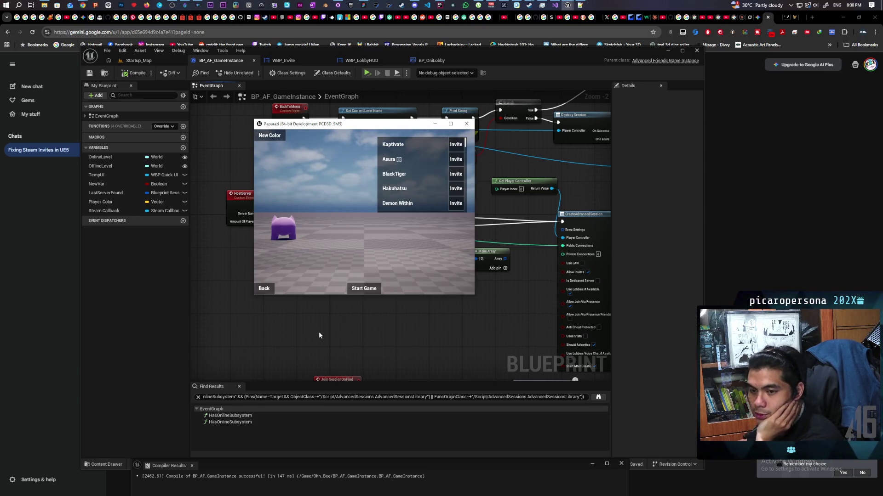
click(267, 289)
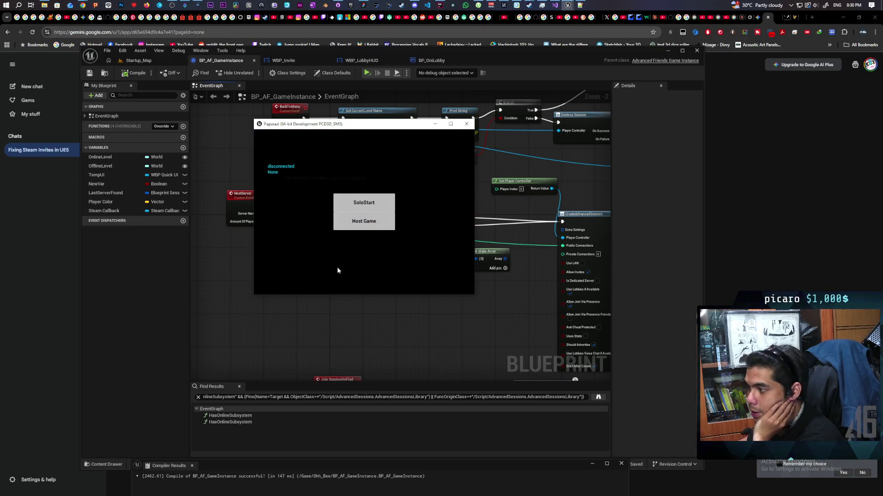
click(364, 221)
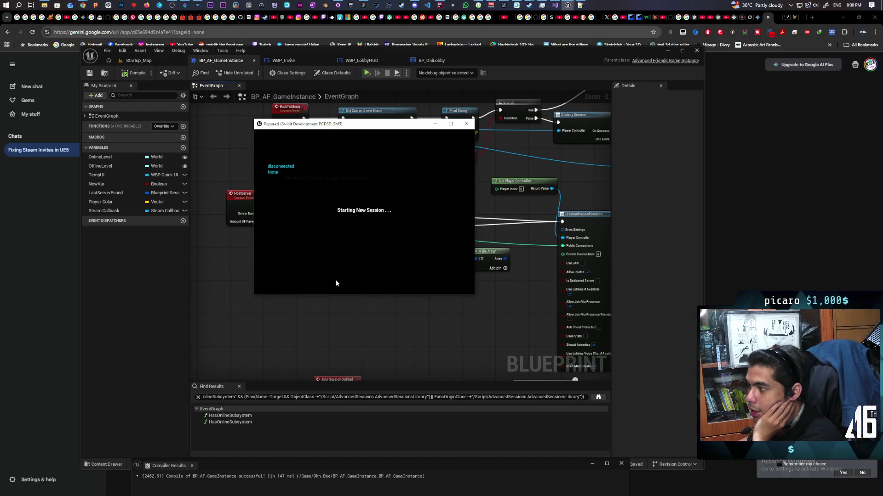
click(268, 285)
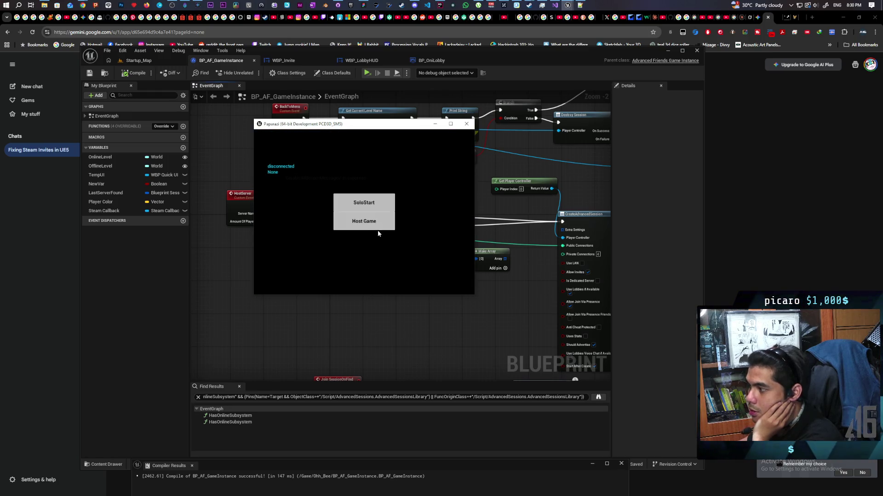
click(364, 221)
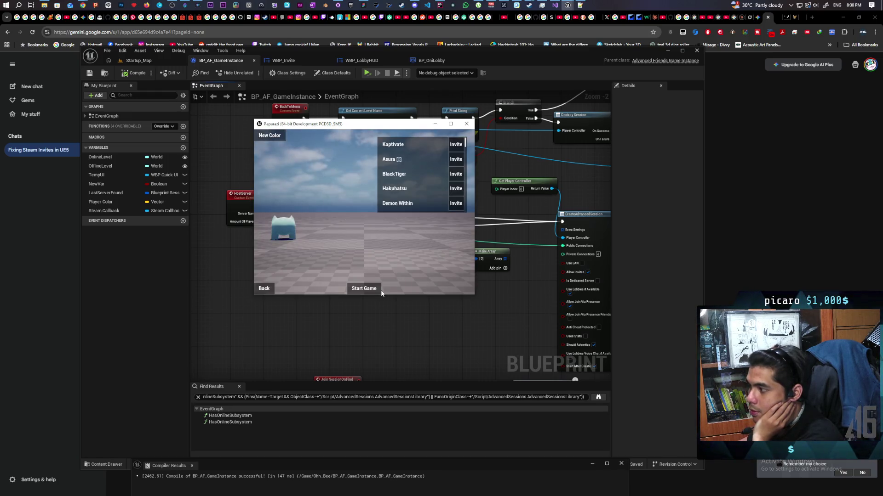
click(263, 287)
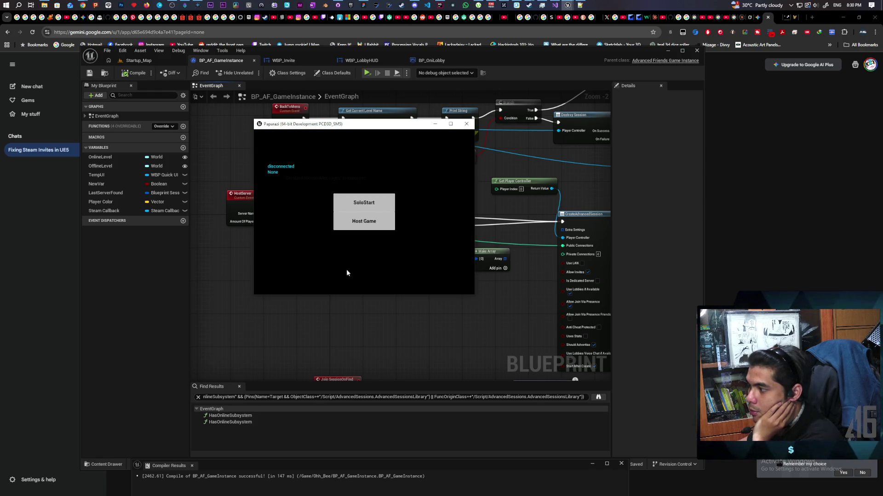
click(364, 222)
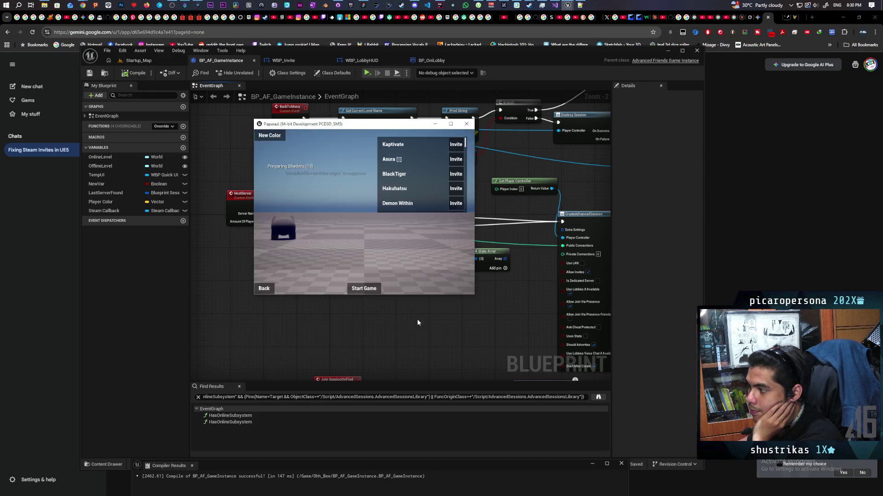
click(269, 288)
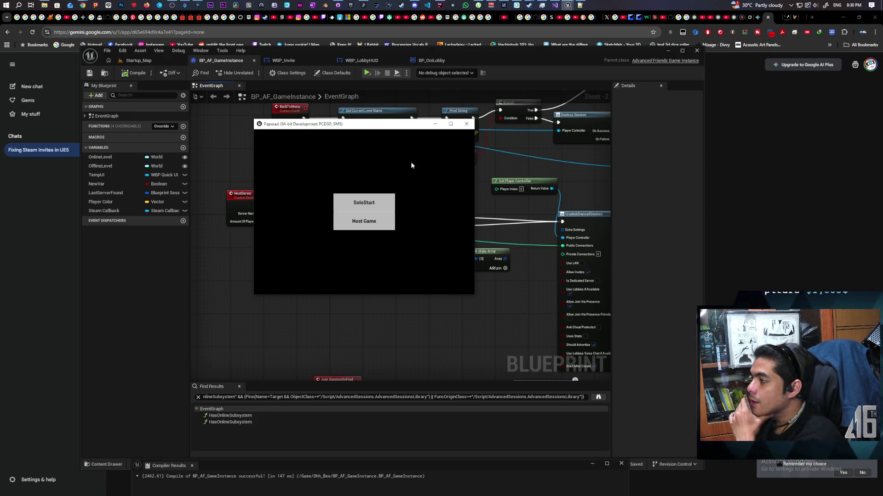
click(467, 124)
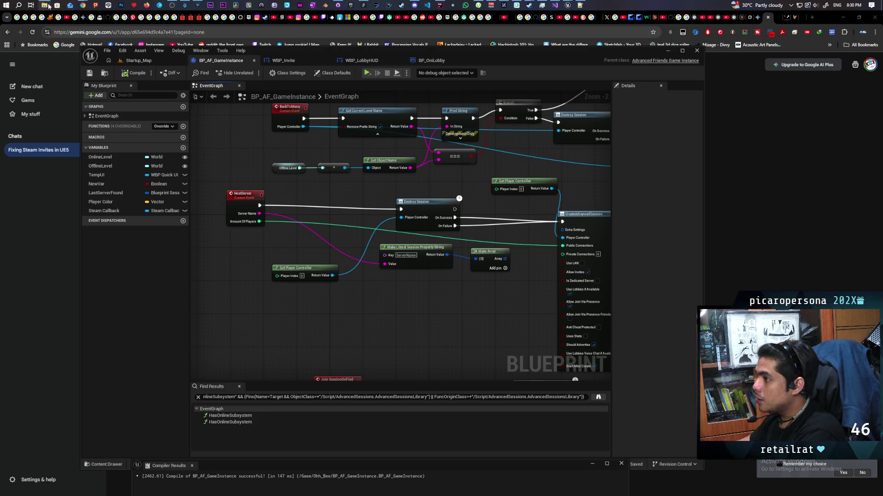
Navigate from the Config folder up to Paparazi and into Saved\Logs
key(alt+Tab)
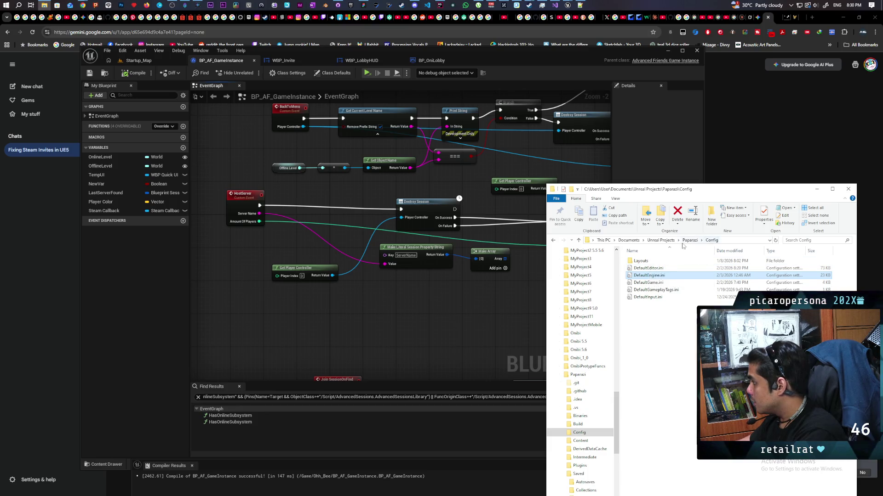
click(690, 240)
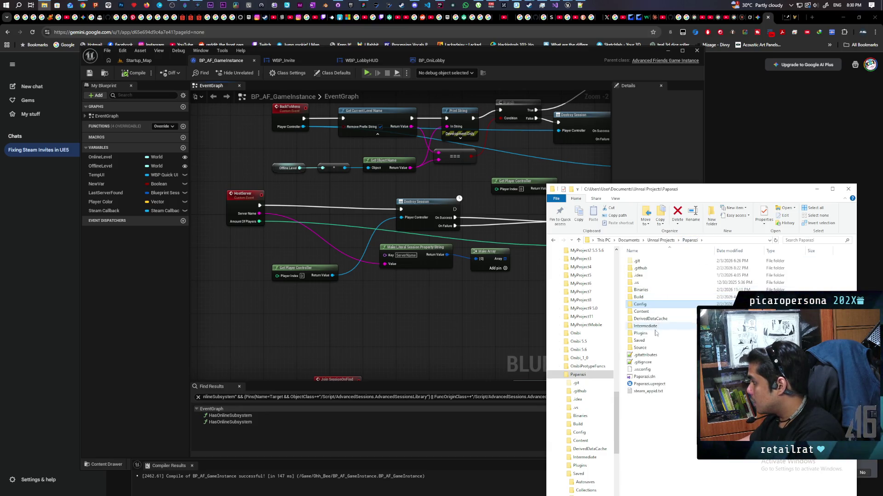
double_click(651, 341)
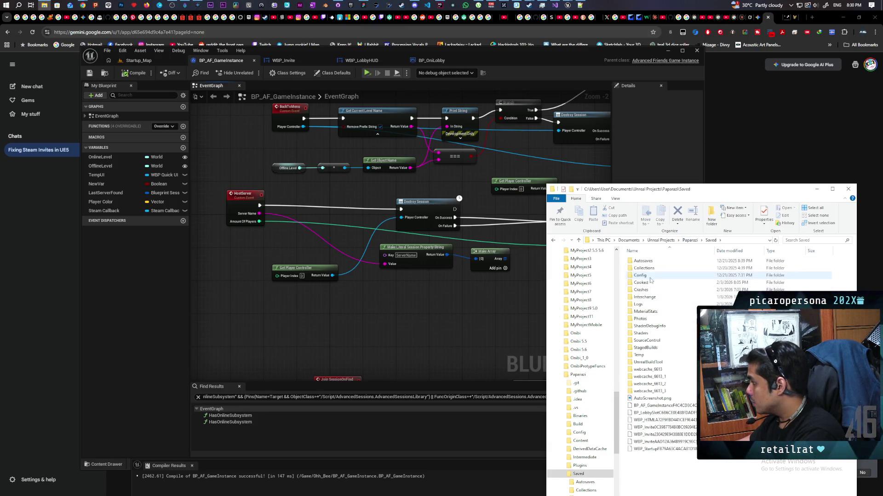
double_click(653, 305)
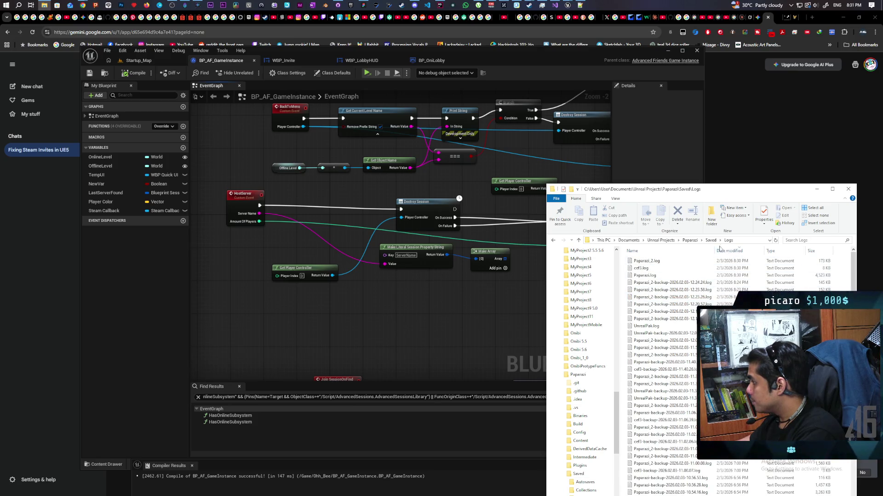
Sort the Logs folder by Date modified so the newest log files come first
click(735, 250)
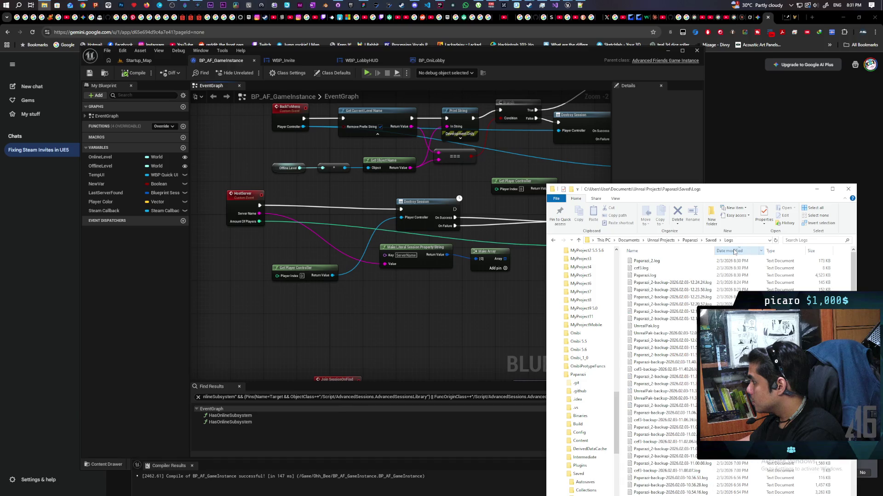
click(730, 252)
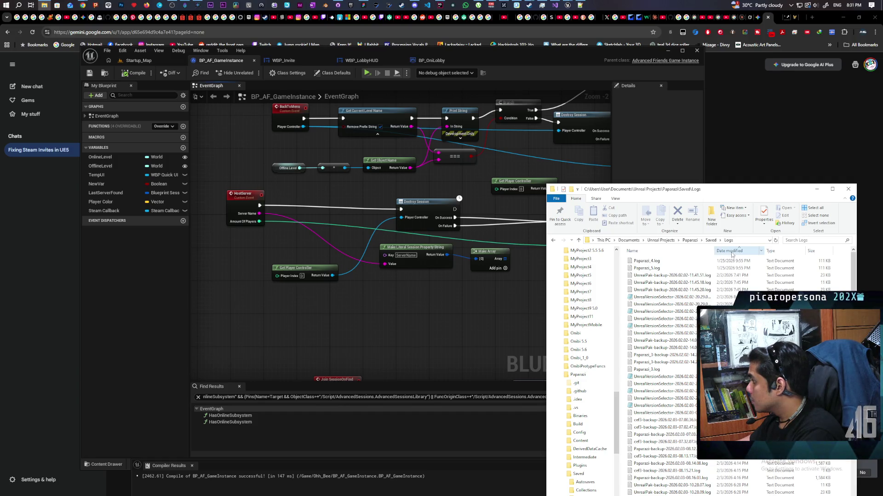
click(732, 252)
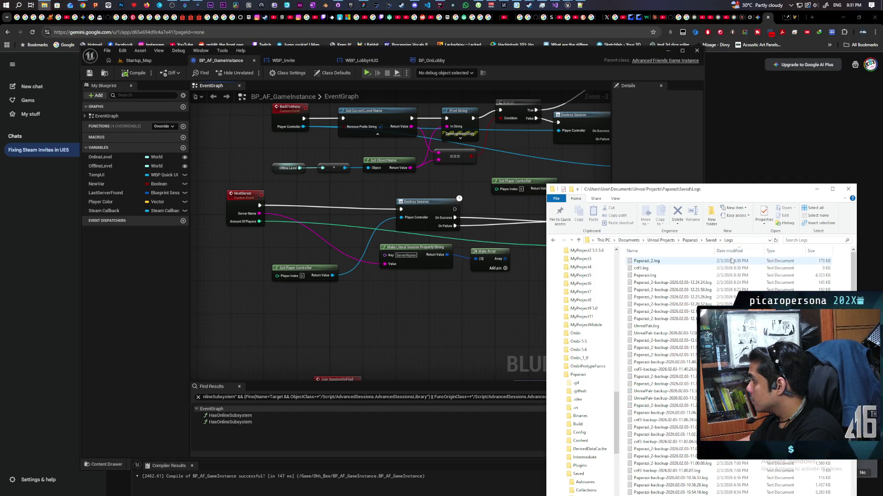
mouse_move(648, 261)
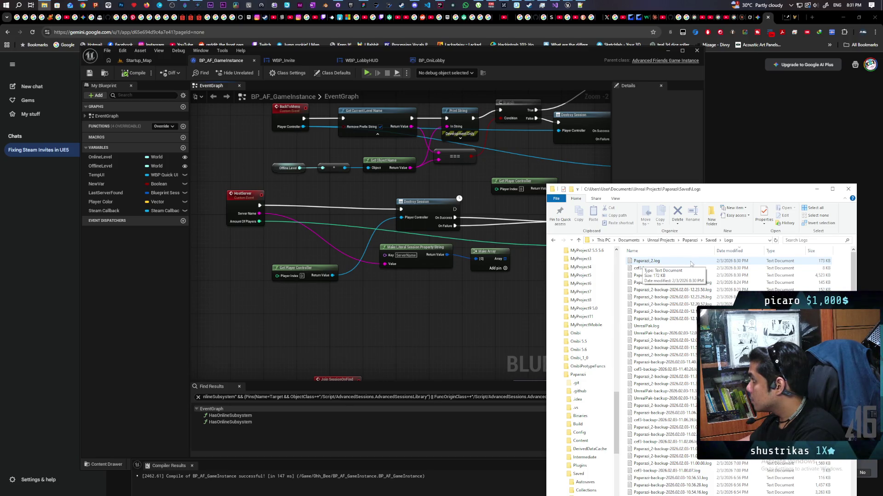
double_click(644, 262)
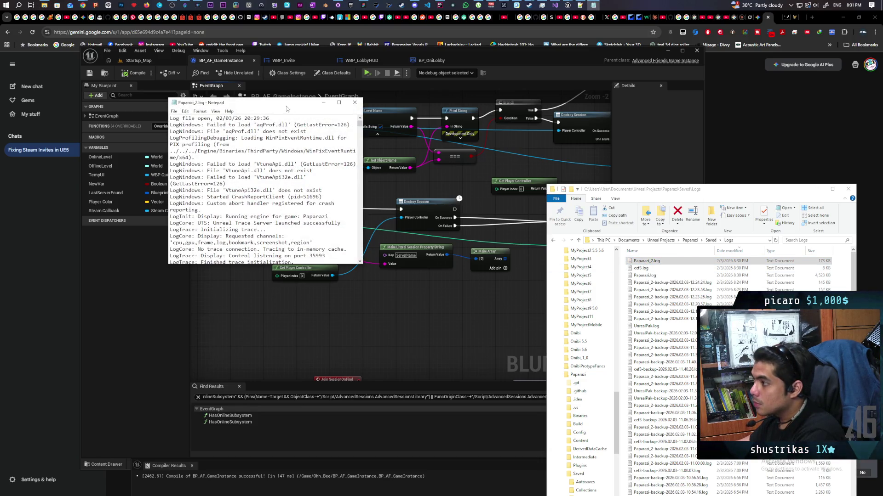
scroll(354, 236, down, 10)
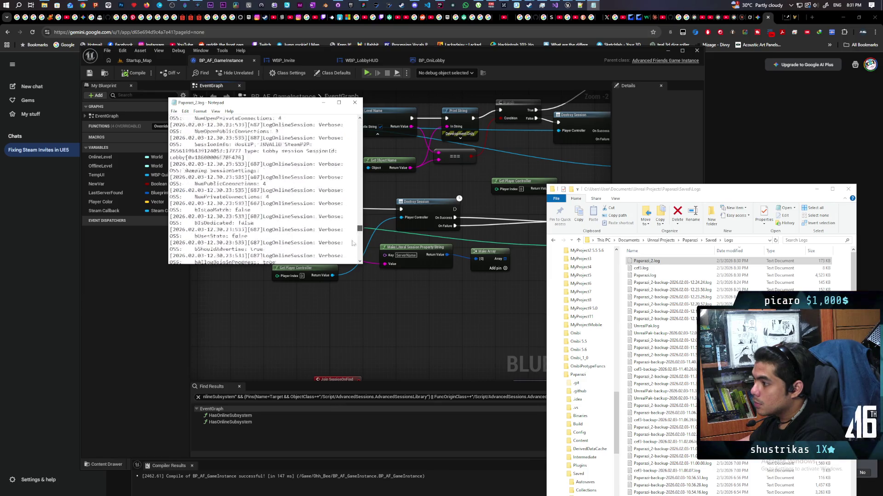
scroll(355, 236, down, 5)
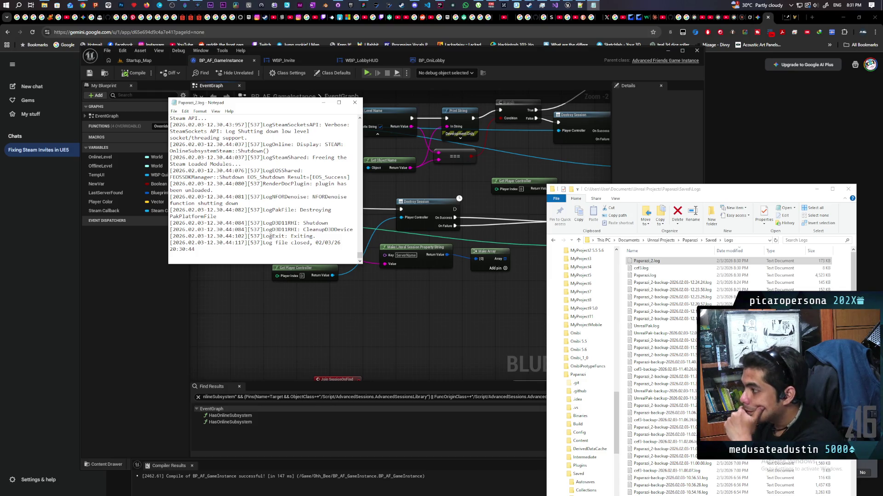
scroll(270, 236, up, 2)
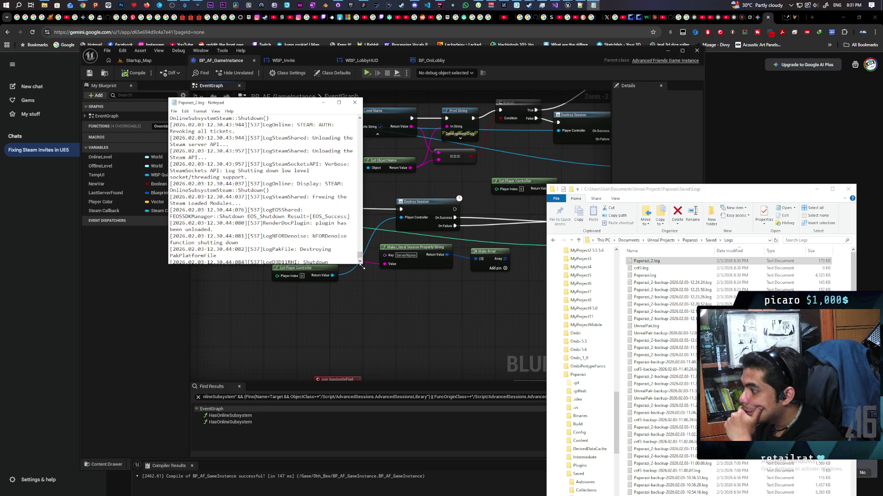
drag(361, 266, 503, 401)
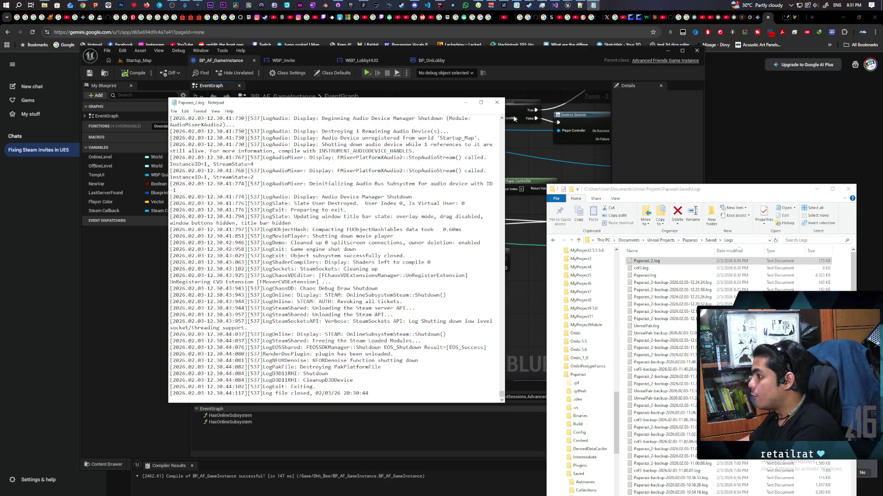
click(496, 103)
click(655, 276)
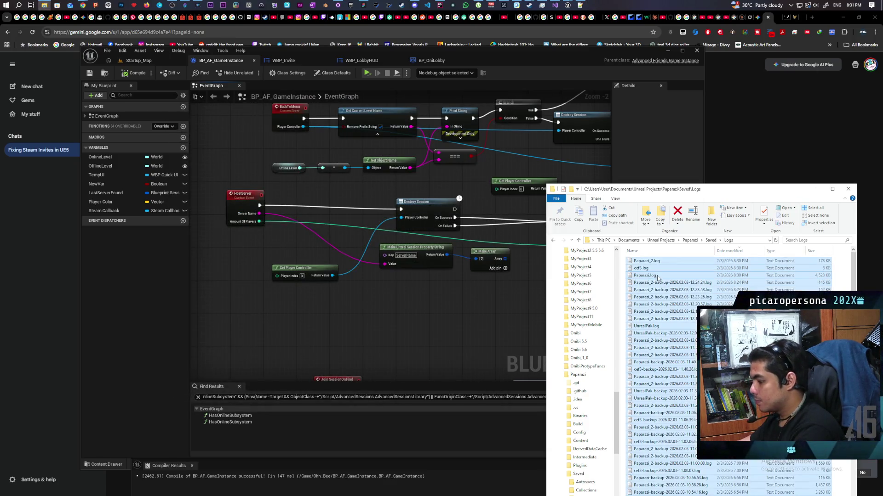
Delete the old logs, skipping the in-use Paparazi.log and cef3.log files
key(Delete)
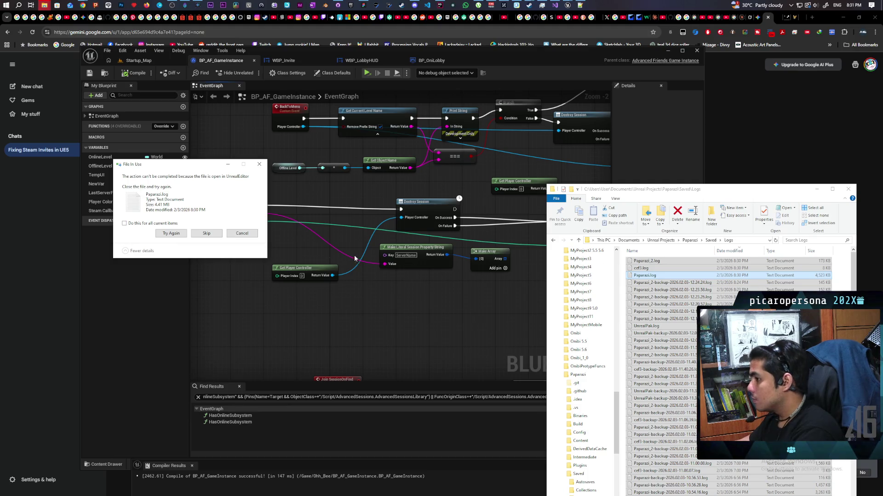
click(171, 234)
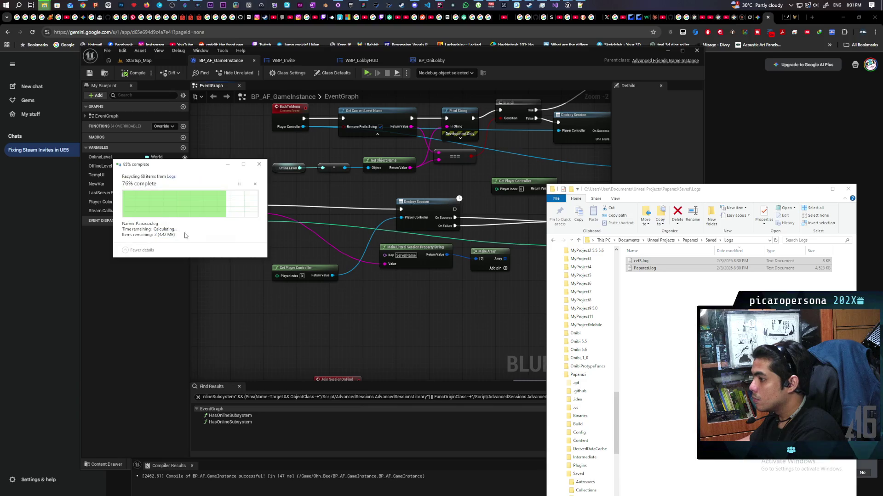
click(171, 234)
click(207, 234)
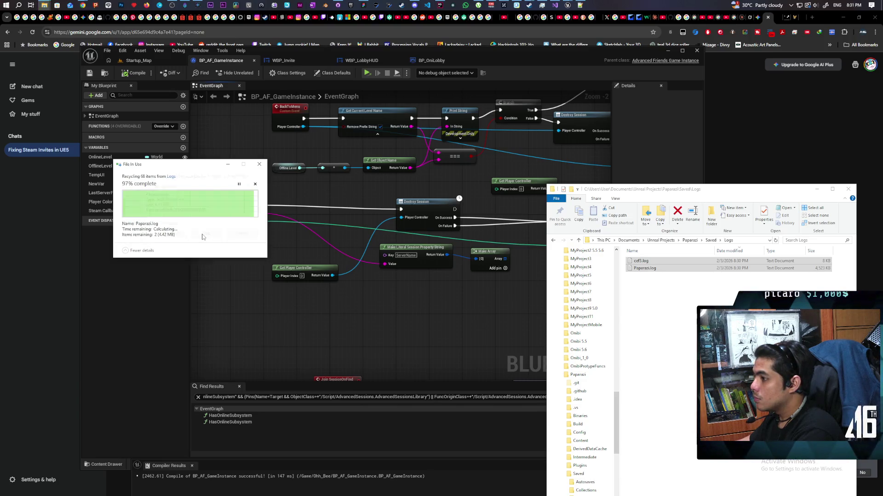
click(206, 234)
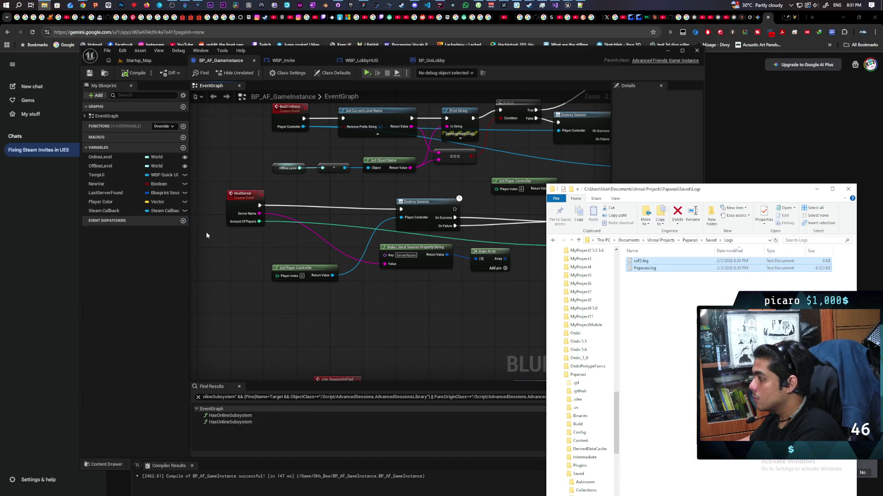
Clear the selection in Logs and go to the new Discord message
click(661, 347)
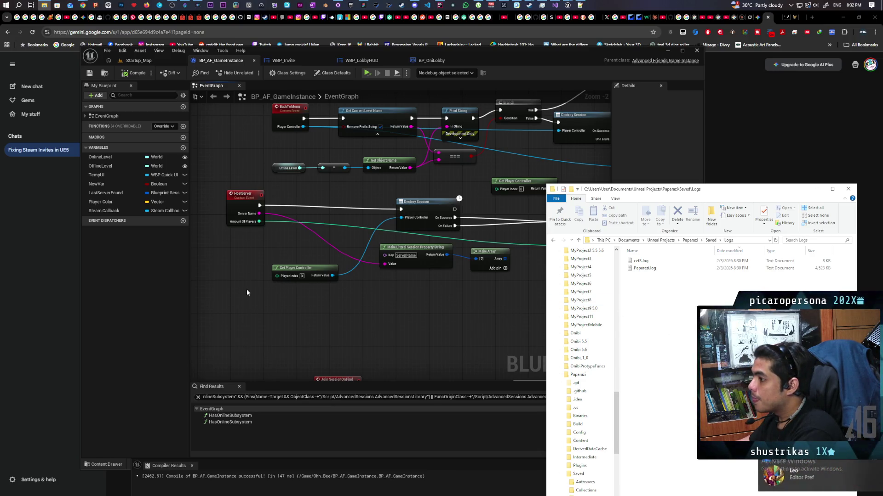
click(812, 463)
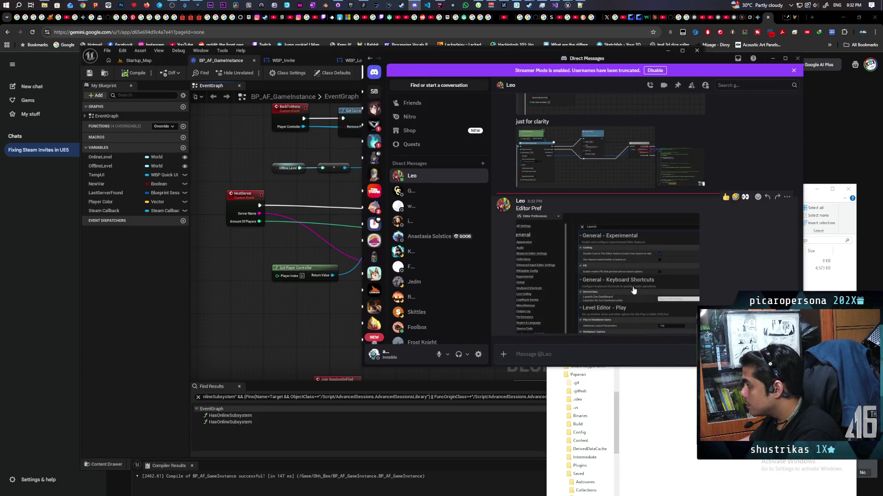
View the shared Editor Preferences screenshot at full size, then close Discord
click(619, 263)
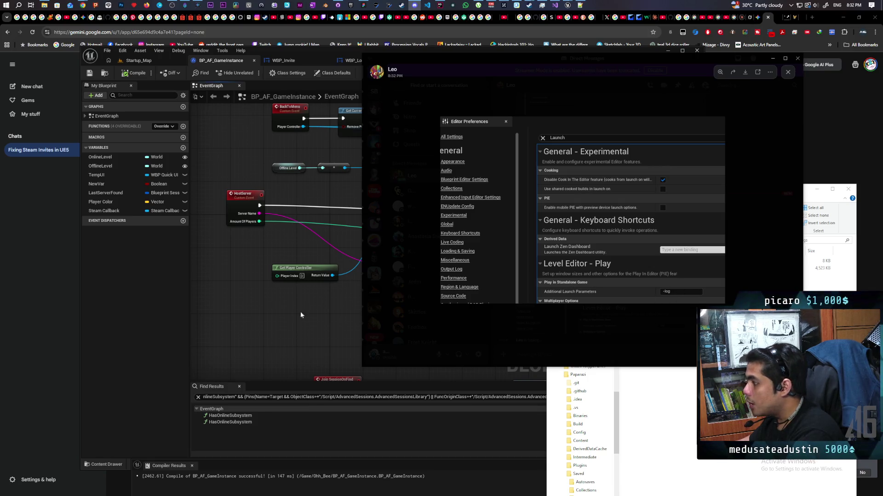
click(312, 330)
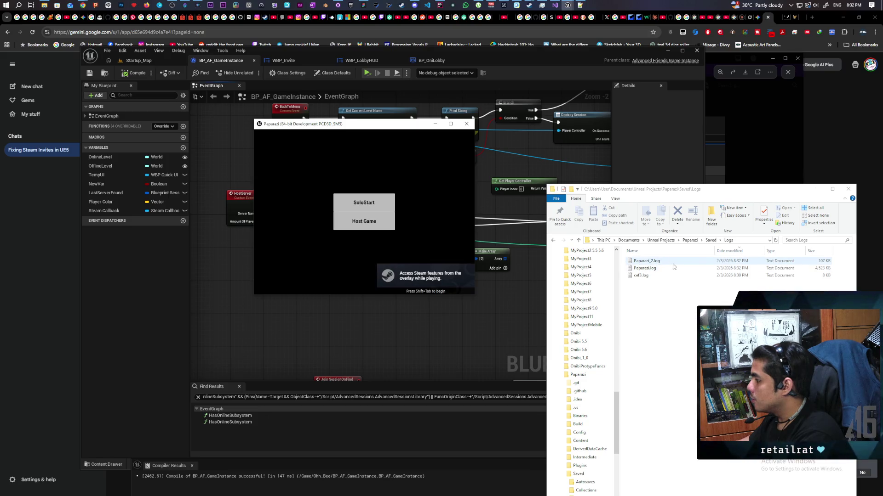
Host a game twice in the packaged Paparazi build, leave the lobby and quit
click(357, 224)
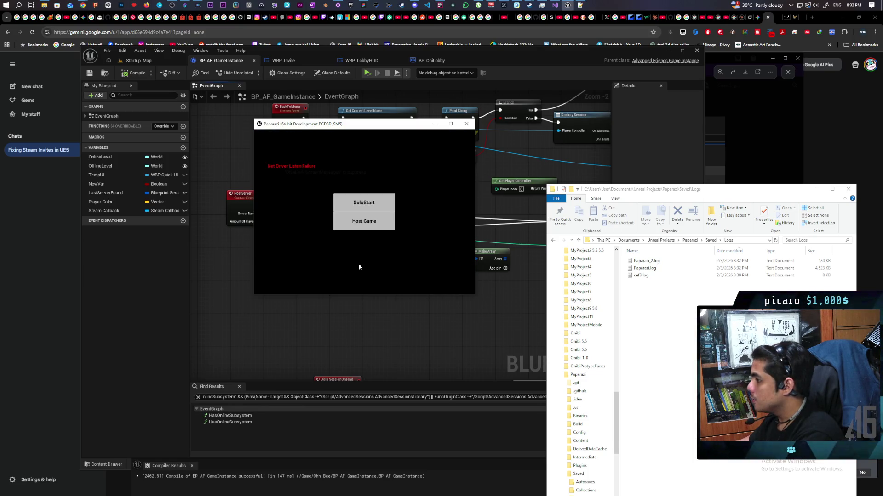
click(359, 224)
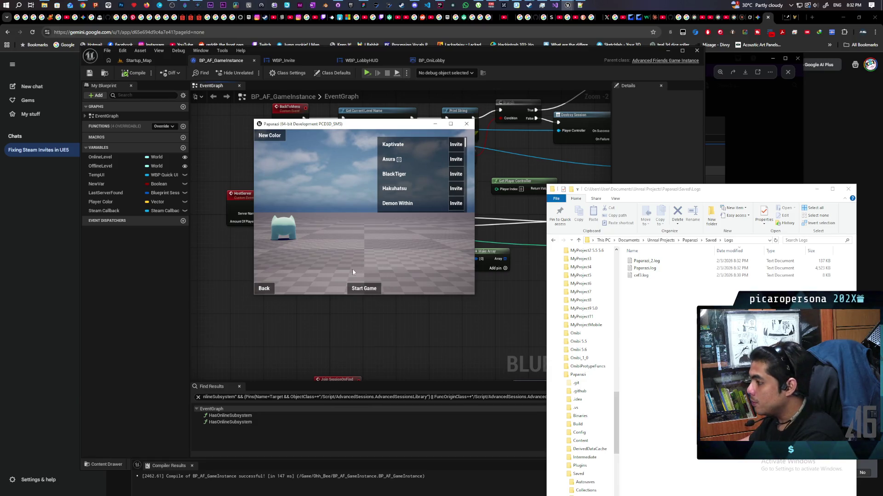
click(264, 288)
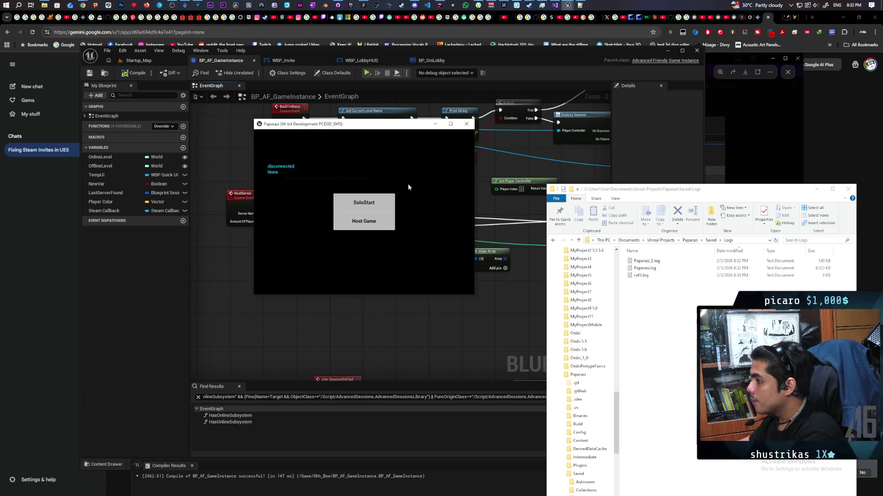
click(465, 125)
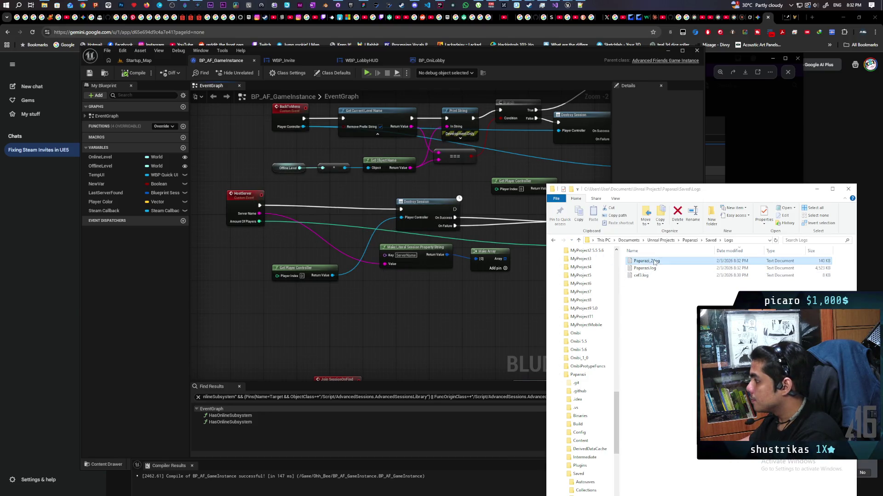
Open Paparazi_2.log in Notepad and search it for 'netlog' with no match
double_click(645, 260)
scroll(428, 244, down, 5)
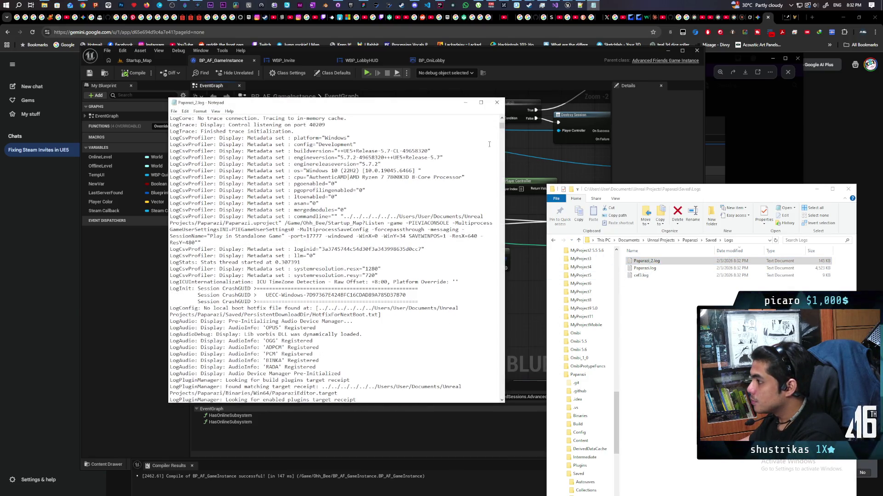
drag(502, 131, 501, 414)
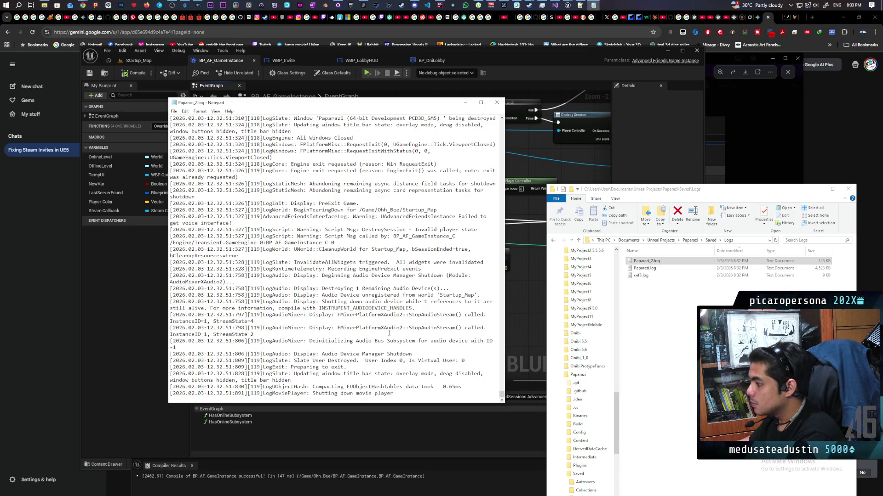
scroll(388, 334, up, 3)
scroll(388, 334, up, 3)
scroll(389, 335, up, 3)
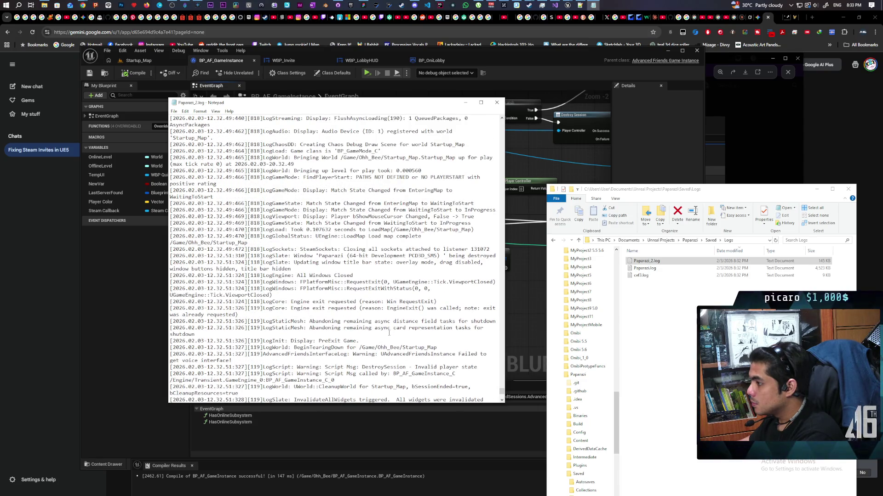
scroll(388, 334, up, 3)
scroll(388, 335, up, 3)
scroll(388, 335, up, 3)
scroll(388, 334, up, 3)
scroll(388, 335, up, 3)
scroll(389, 334, up, 3)
scroll(388, 335, up, 2)
scroll(388, 334, up, 2)
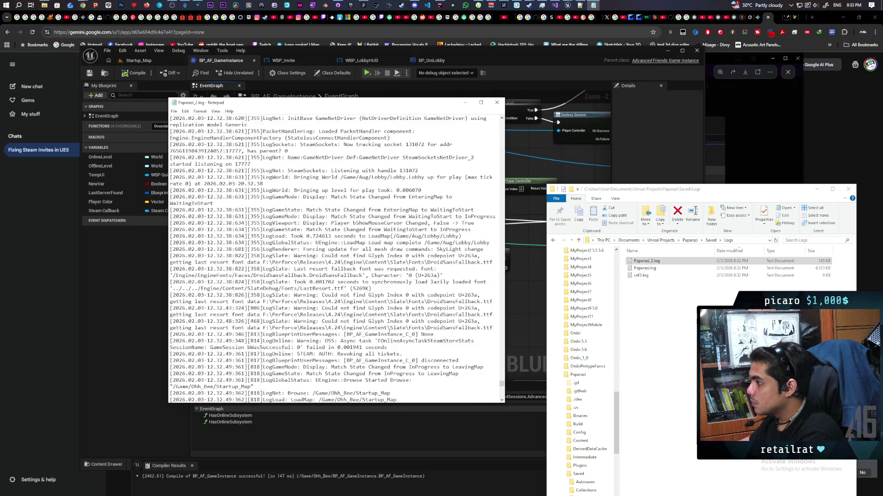
scroll(389, 335, up, 2)
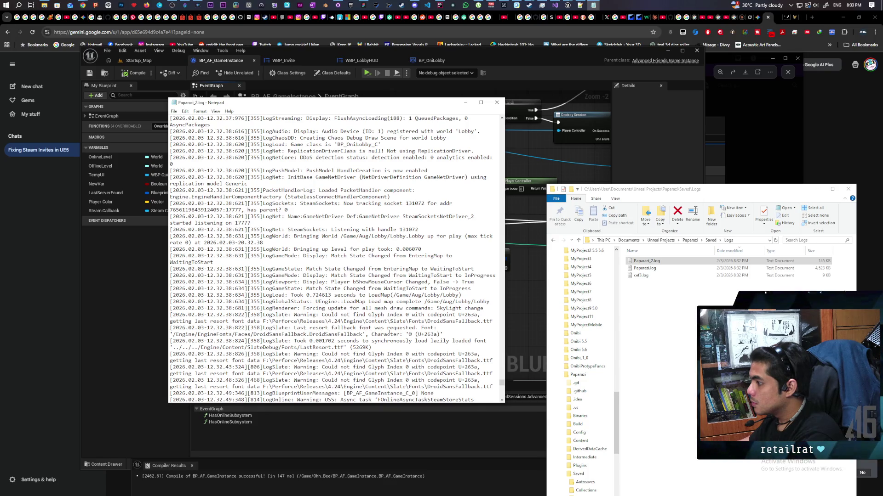
scroll(388, 334, up, 3)
scroll(389, 334, up, 2)
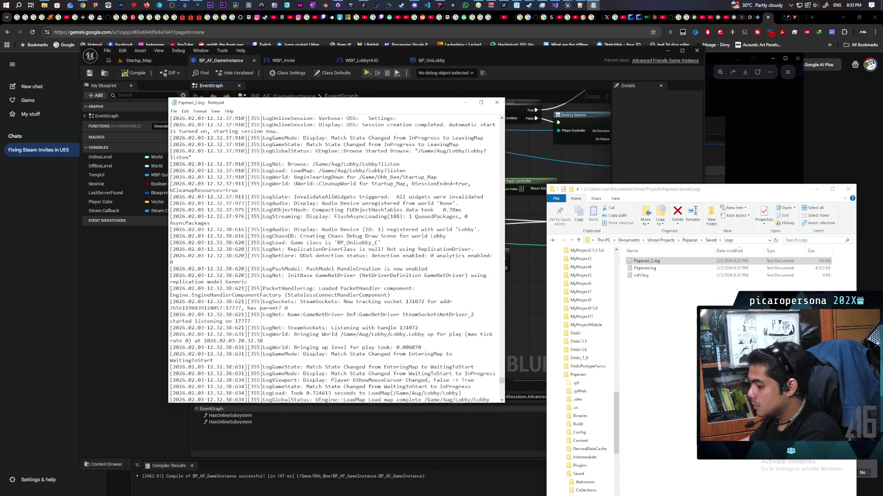
key(ctrl+f)
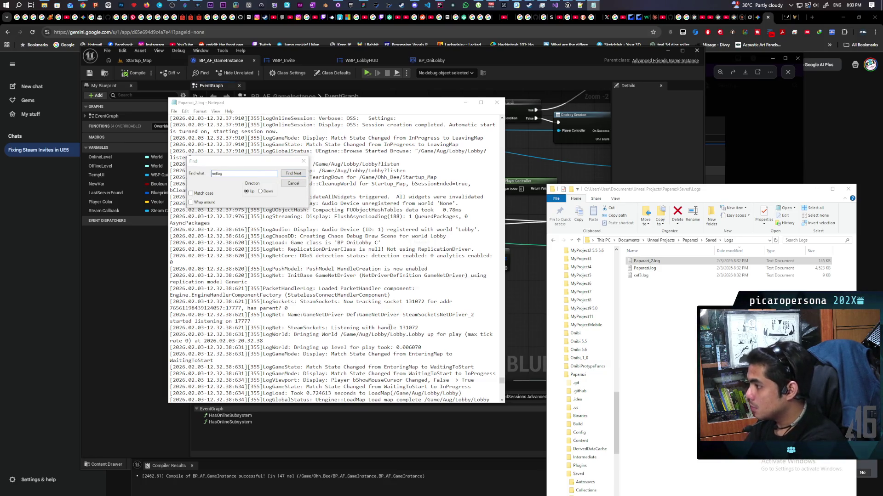
key(Return)
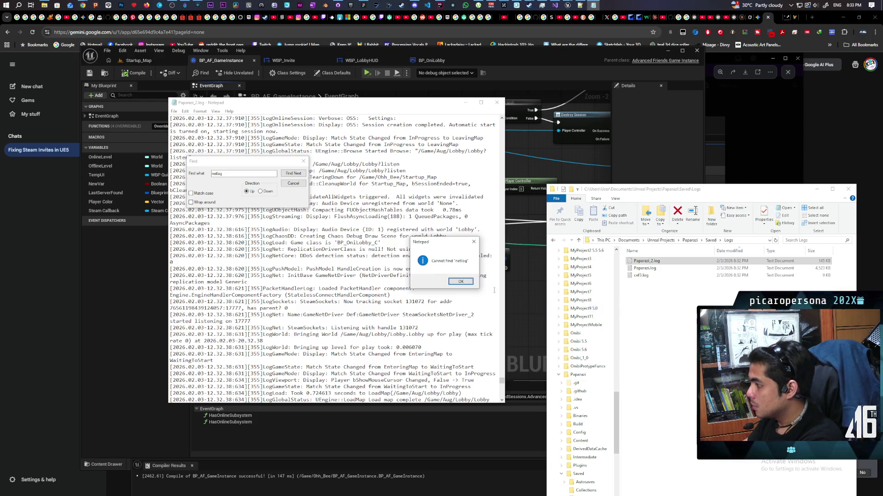
key(Return)
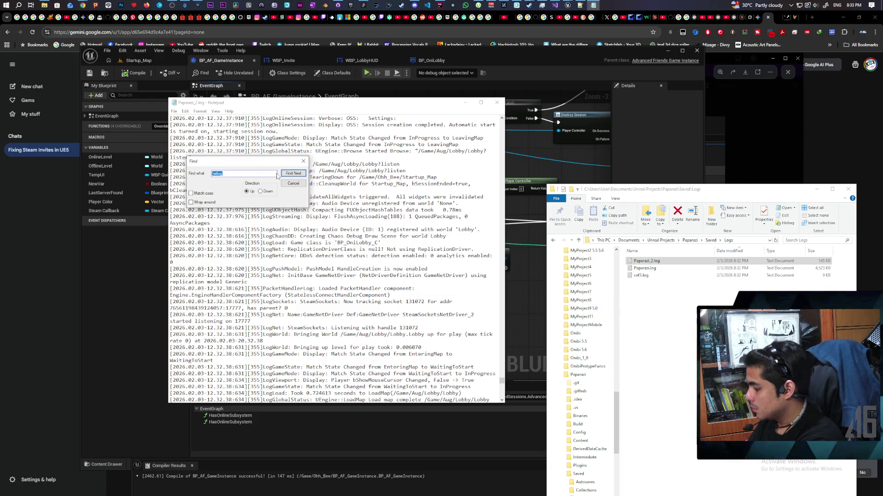
text(lognet)
Search the log for 'lognet', also not found, then close Find and Notepad
key(Return)
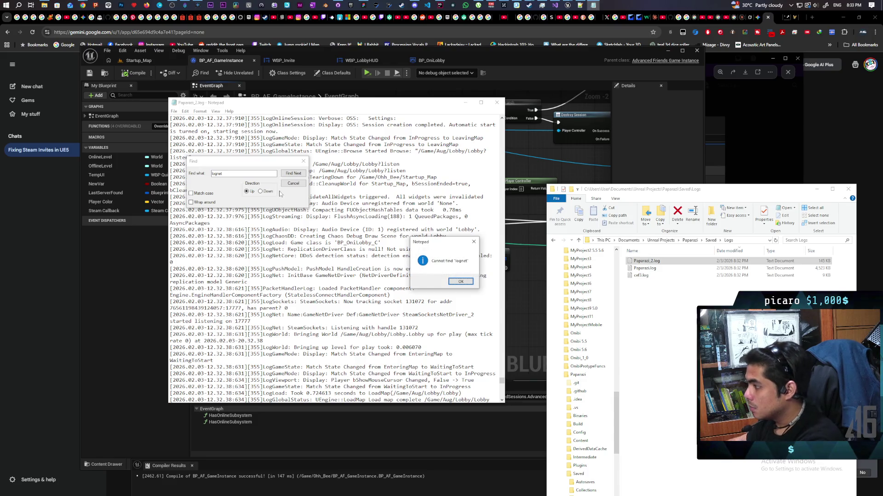
key(Return)
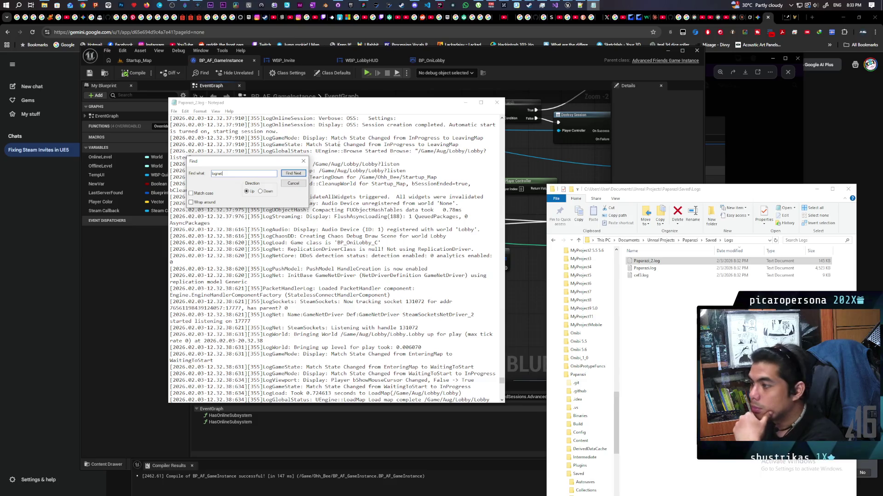
click(304, 161)
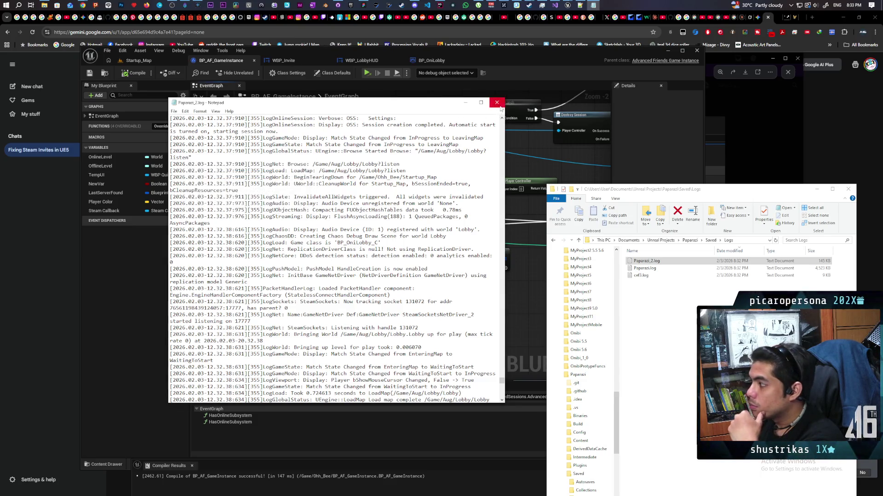
click(496, 102)
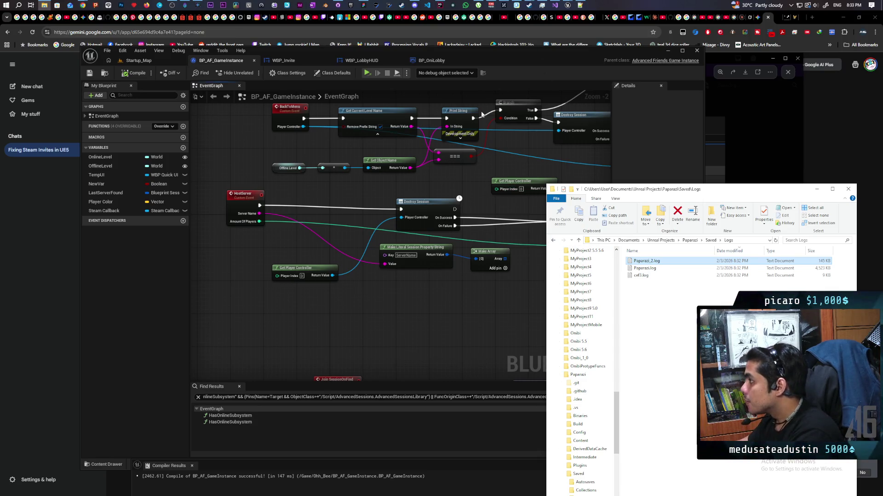
click(584, 4)
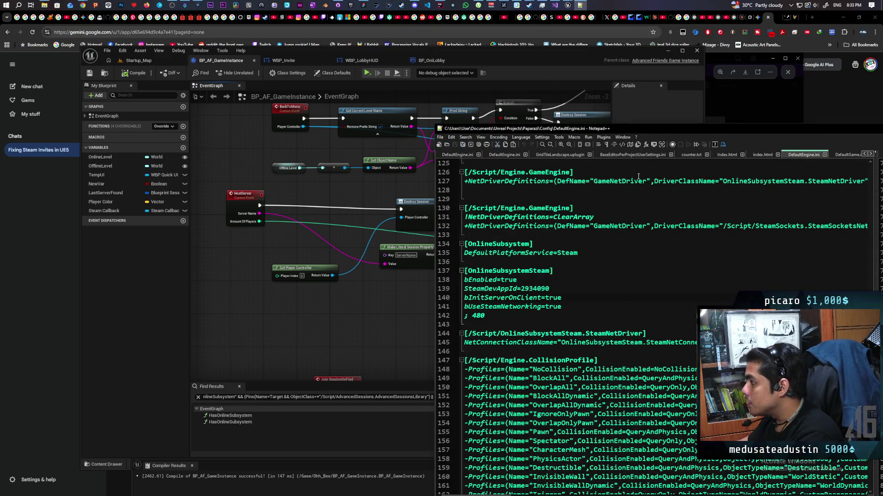
drag(673, 130, 260, 94)
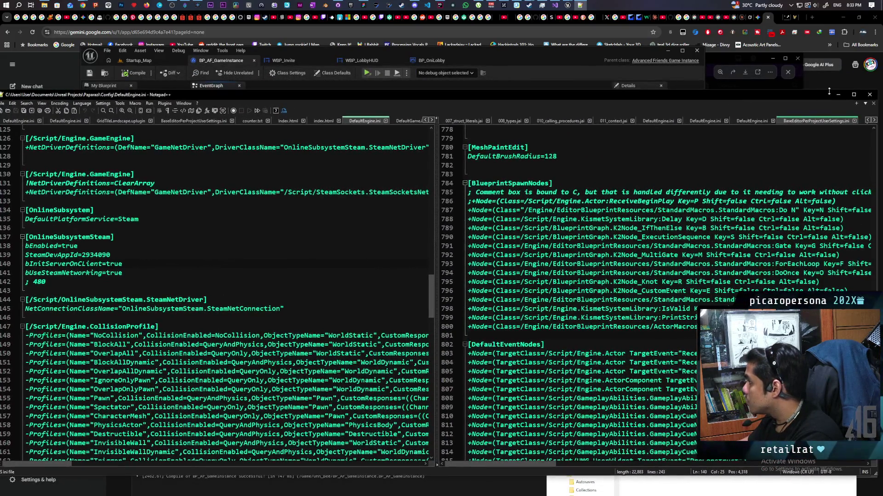
click(837, 94)
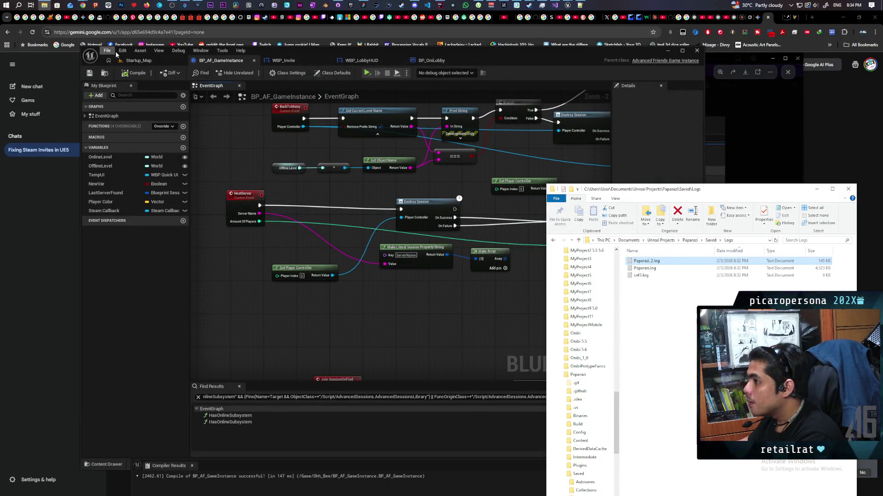
Open Editor Preferences and reach the standalone game's Additional Launch Parameters
click(345, 311)
click(122, 51)
click(162, 129)
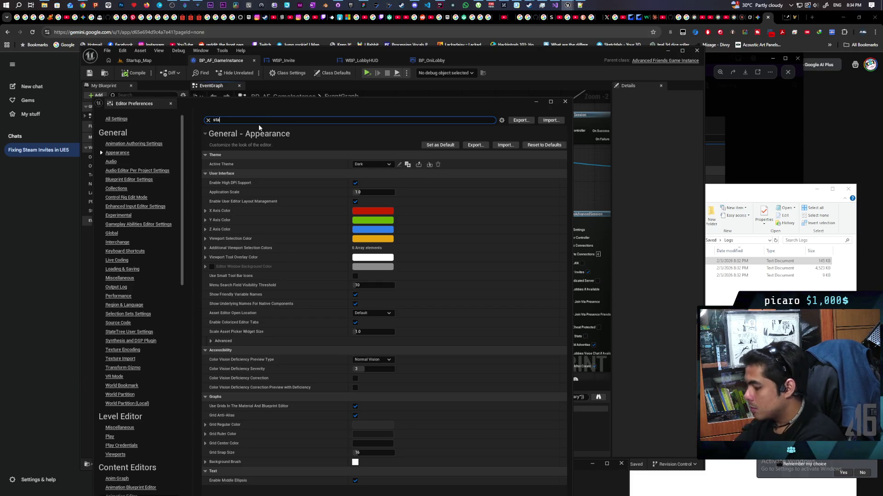
text(standalo)
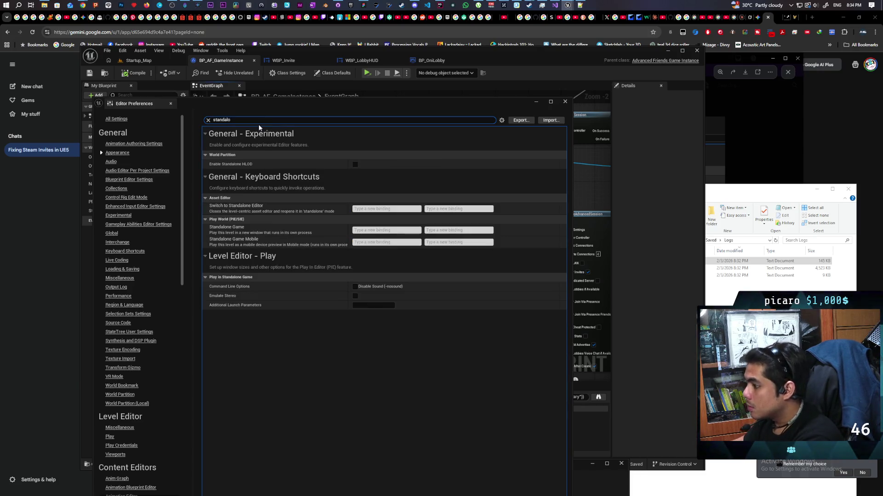
click(374, 305)
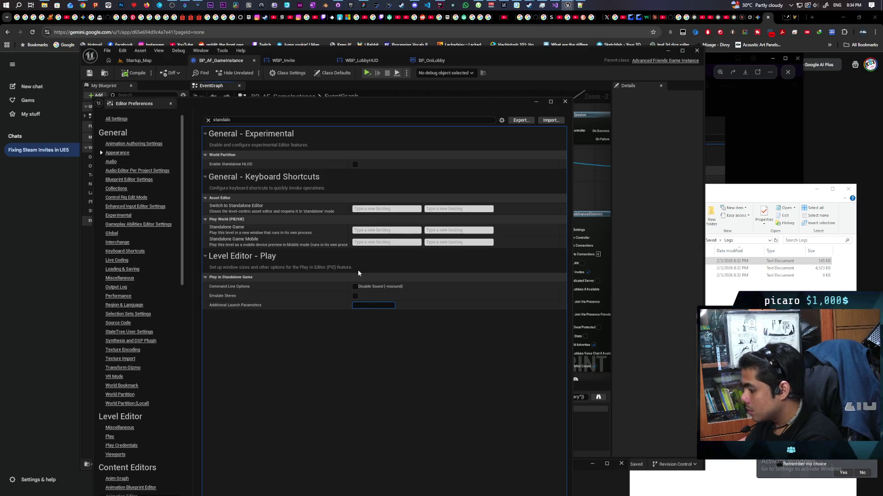
text(-lo)
Commit -log as the launch parameter, close preferences and launch the standalone game
key(BackSpace)
key(BackSpace)
key(BackSpace)
key(Return)
click(564, 101)
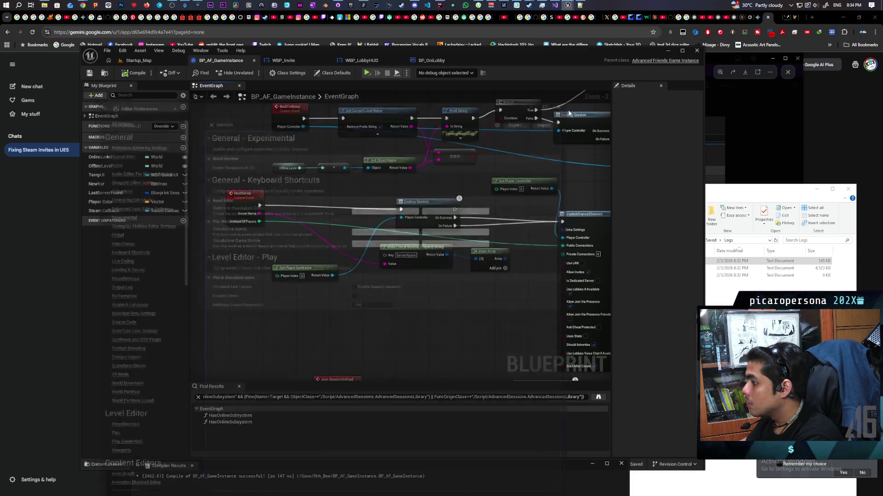
click(366, 73)
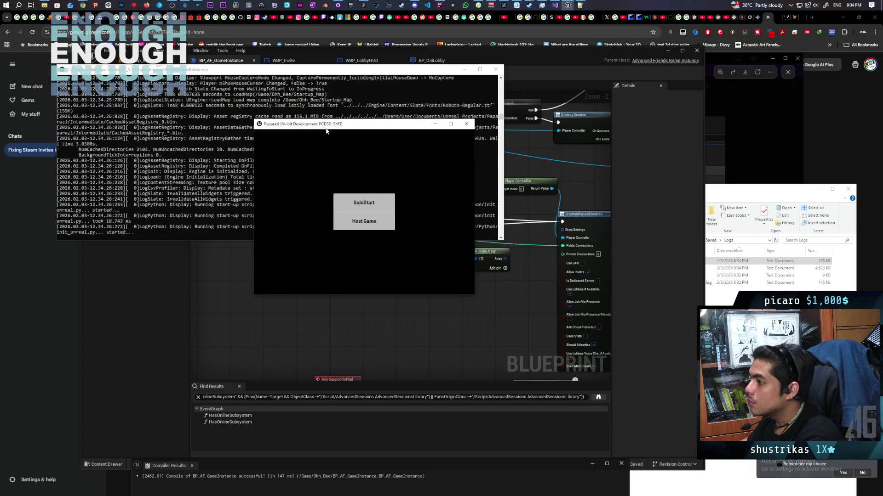
Move the game window aside and host a game twice, hitting the net-driver listen failure first
drag(331, 124, 587, 118)
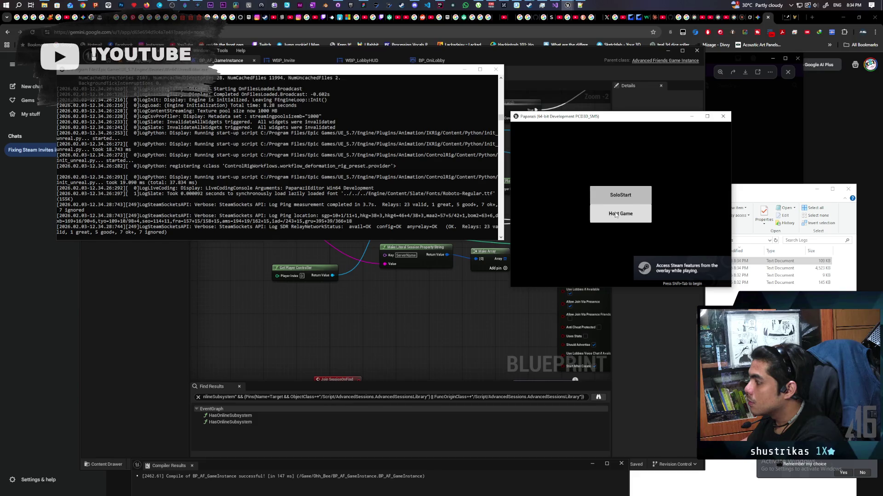
click(614, 216)
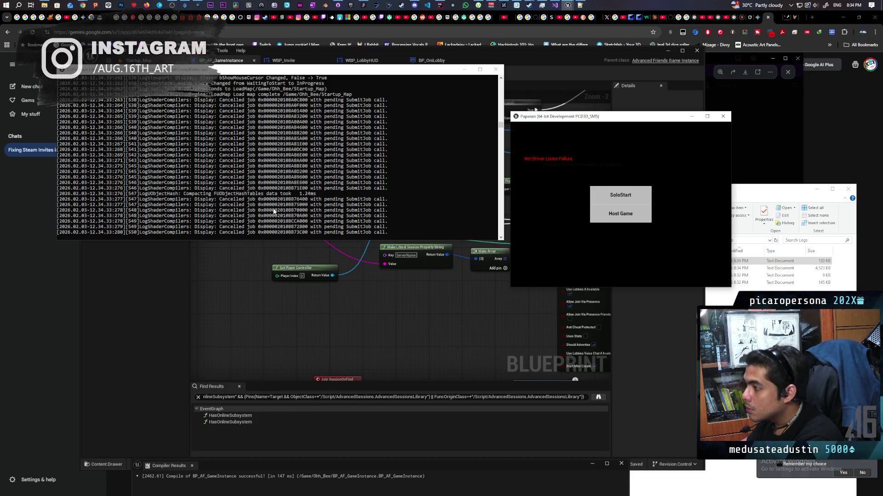
scroll(274, 212, up, 2)
scroll(275, 212, up, 3)
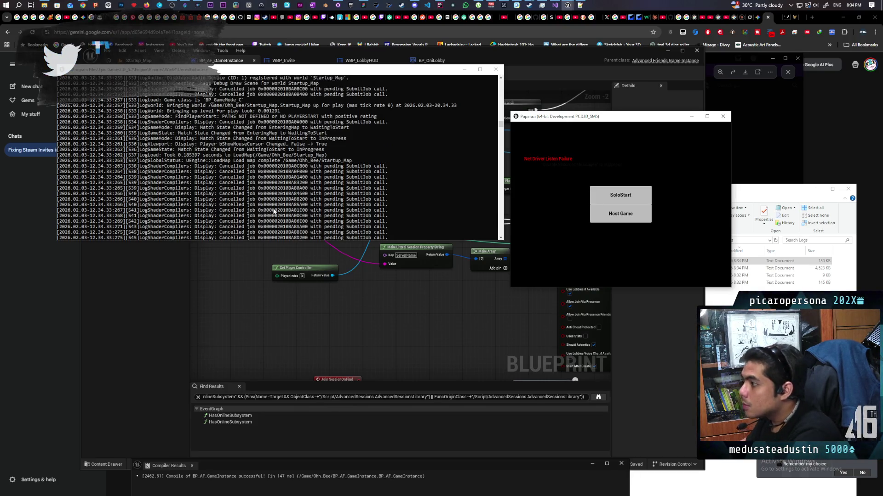
scroll(269, 207, up, 3)
scroll(266, 201, up, 3)
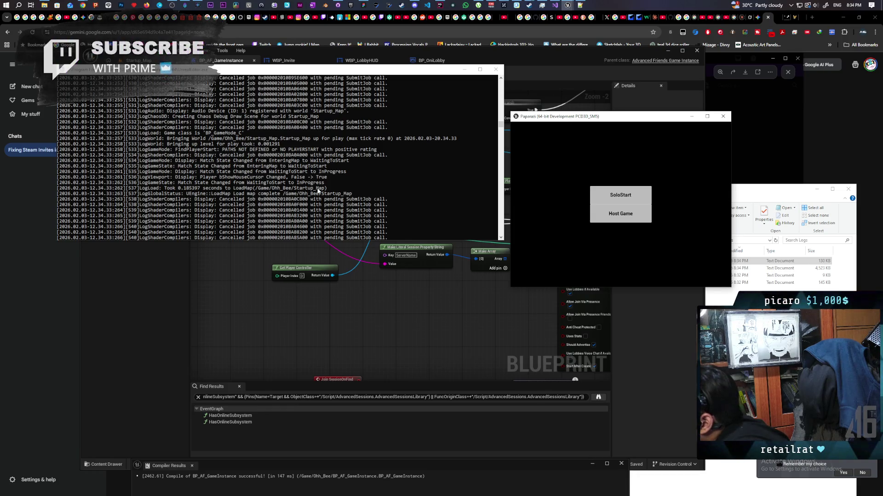
scroll(318, 192, up, 3)
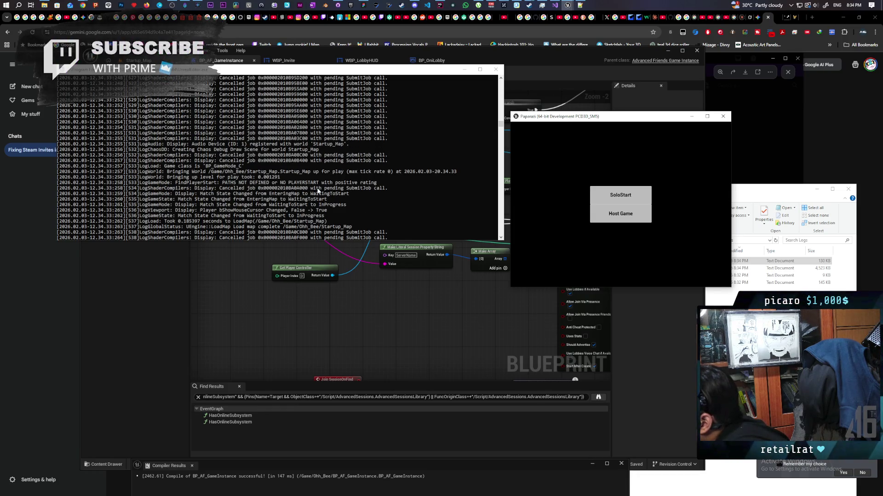
scroll(319, 192, up, 2)
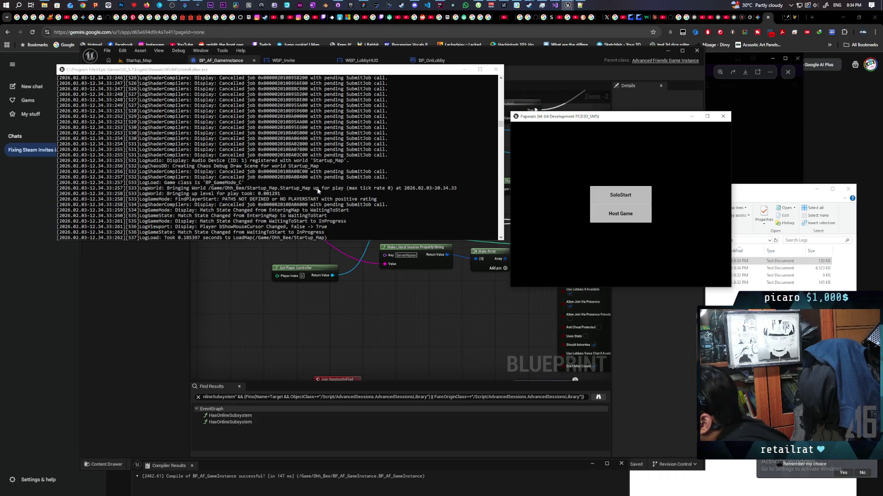
scroll(319, 191, up, 2)
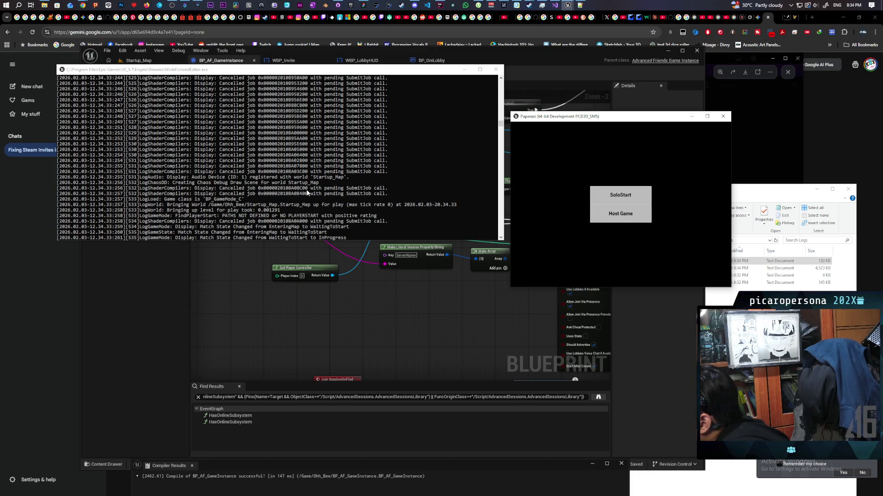
scroll(308, 193, up, 3)
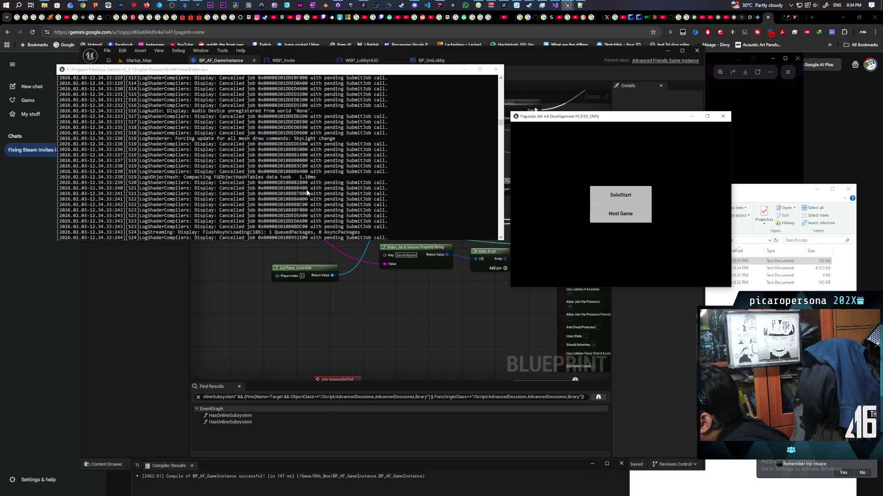
scroll(307, 193, up, 5)
scroll(307, 194, up, 2)
scroll(299, 193, up, 3)
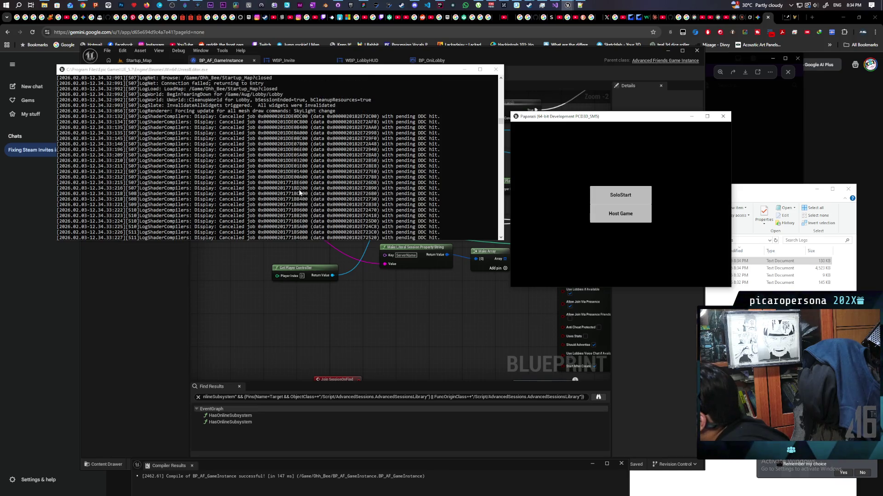
scroll(298, 193, up, 4)
scroll(299, 193, up, 3)
scroll(298, 193, up, 4)
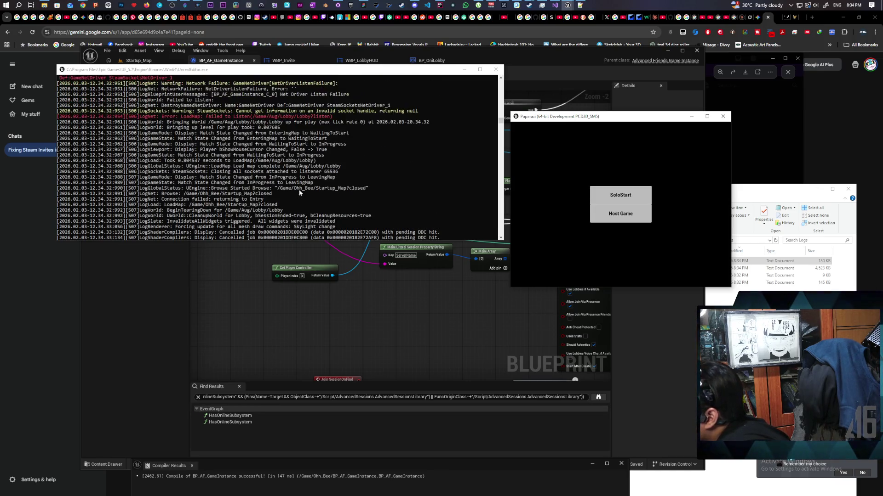
scroll(299, 190, up, 3)
scroll(298, 190, up, 3)
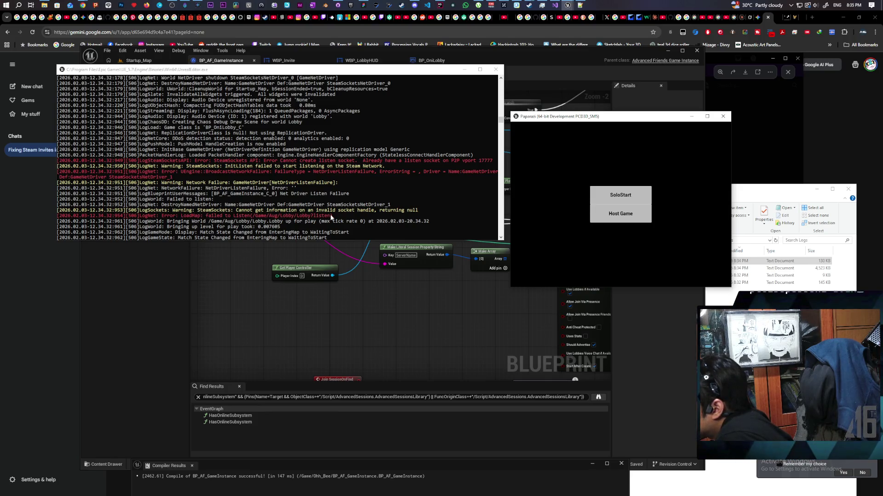
click(622, 216)
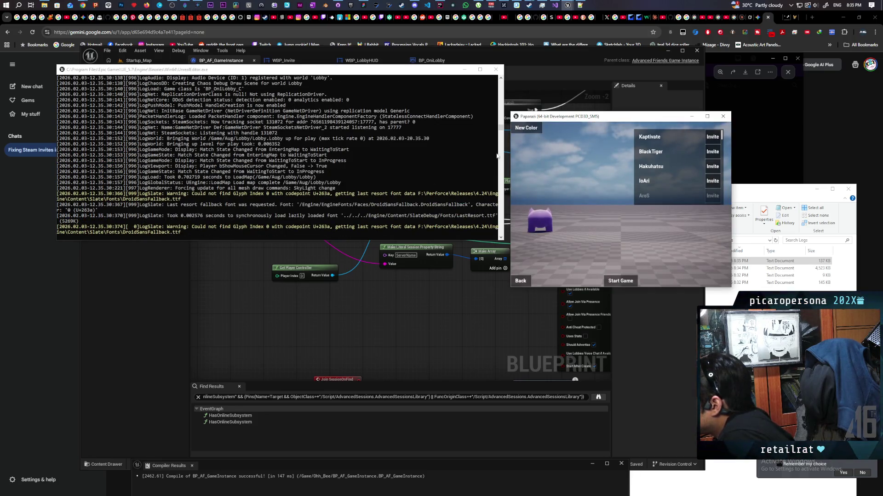
drag(502, 128, 503, 182)
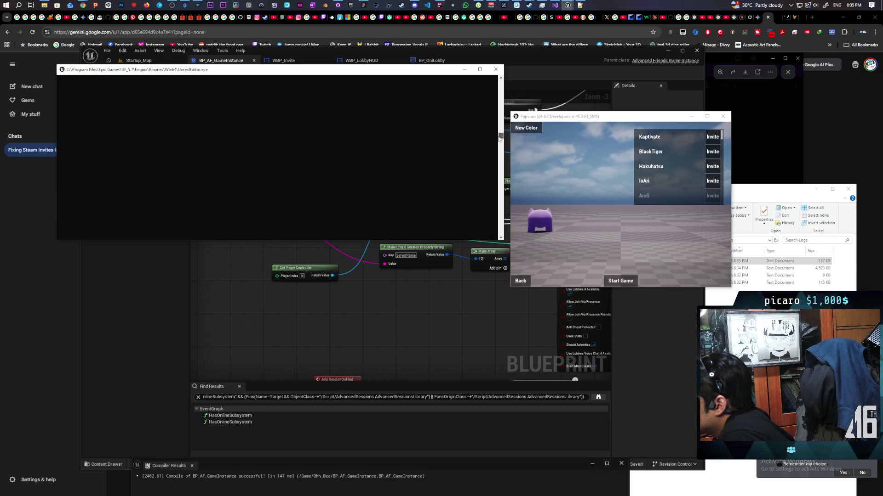
scroll(365, 179, down, 10)
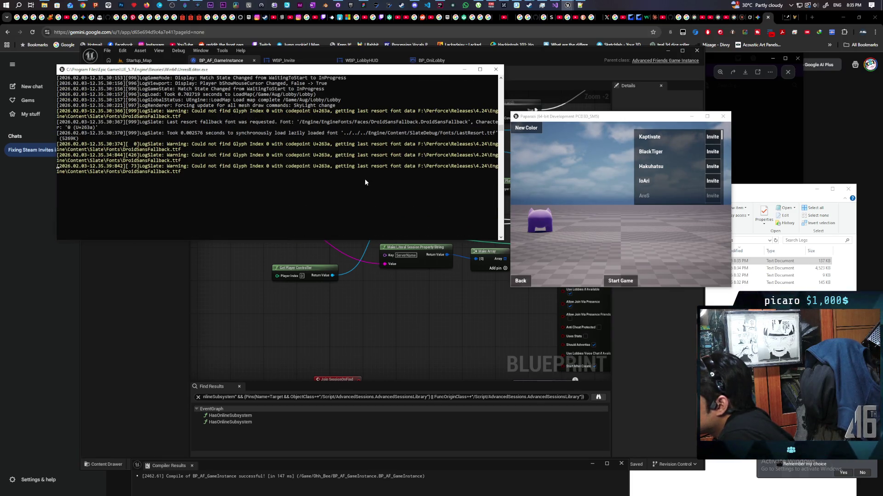
scroll(358, 178, up, 10)
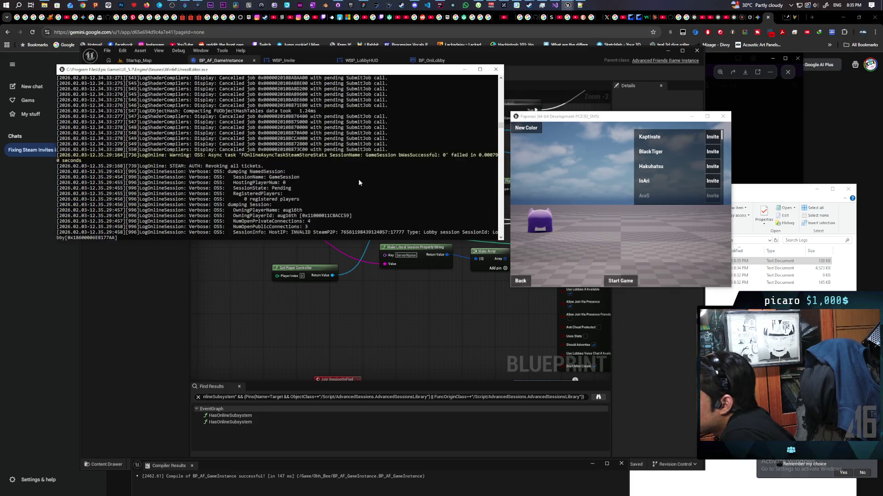
scroll(358, 182, up, 8)
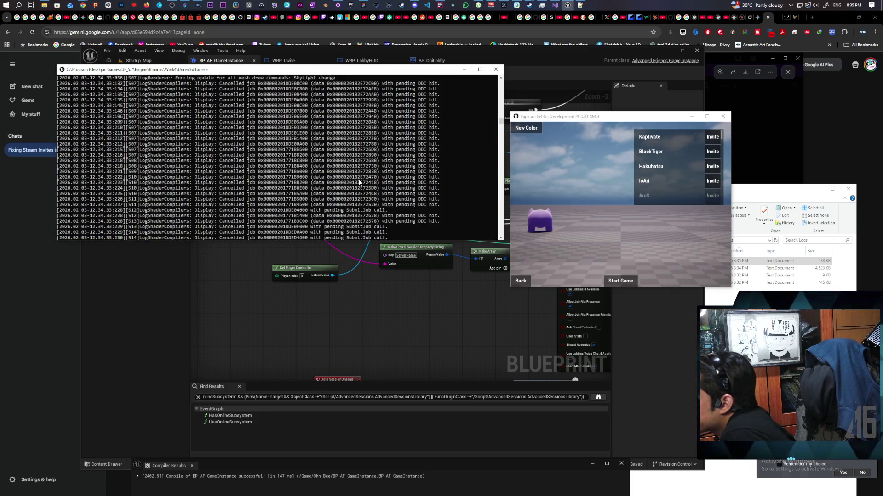
scroll(357, 179, down, 10)
scroll(358, 178, down, 8)
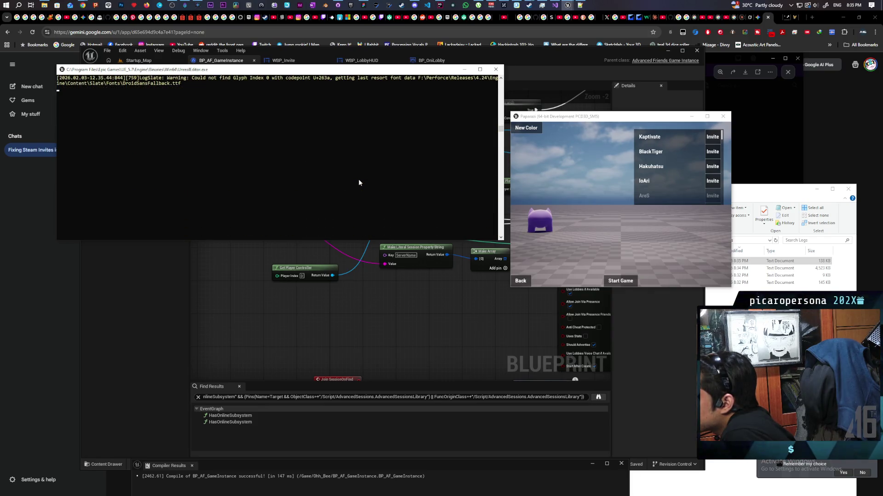
scroll(358, 182, up, 3)
scroll(358, 178, up, 4)
scroll(358, 179, up, 4)
scroll(358, 179, up, 4)
scroll(358, 178, up, 3)
scroll(358, 179, up, 3)
scroll(358, 179, down, 3)
scroll(357, 179, up, 4)
scroll(358, 178, up, 4)
scroll(358, 182, up, 3)
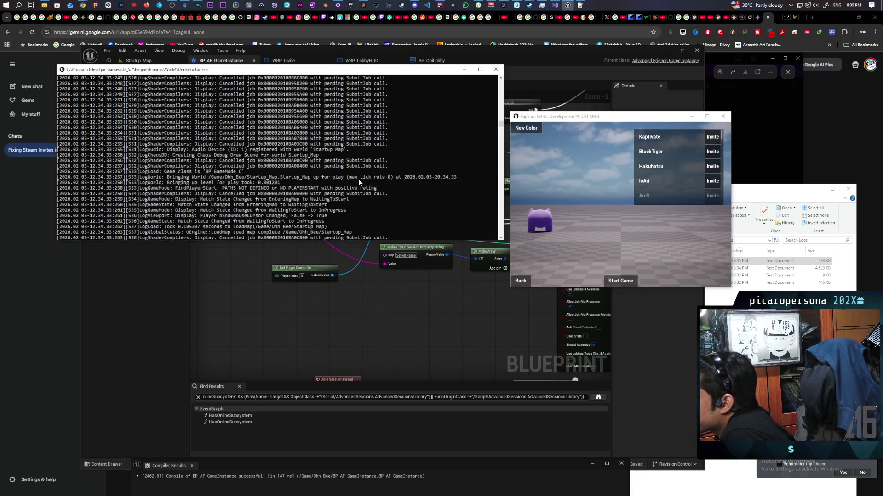
scroll(358, 183, up, 3)
scroll(358, 182, up, 3)
scroll(357, 182, down, 4)
scroll(357, 183, down, 4)
scroll(358, 183, down, 4)
scroll(358, 183, down, 3)
scroll(358, 182, up, 4)
scroll(358, 183, up, 3)
scroll(358, 182, down, 2)
scroll(358, 183, down, 2)
scroll(358, 182, up, 3)
scroll(358, 182, up, 3)
scroll(357, 183, up, 2)
scroll(358, 182, down, 5)
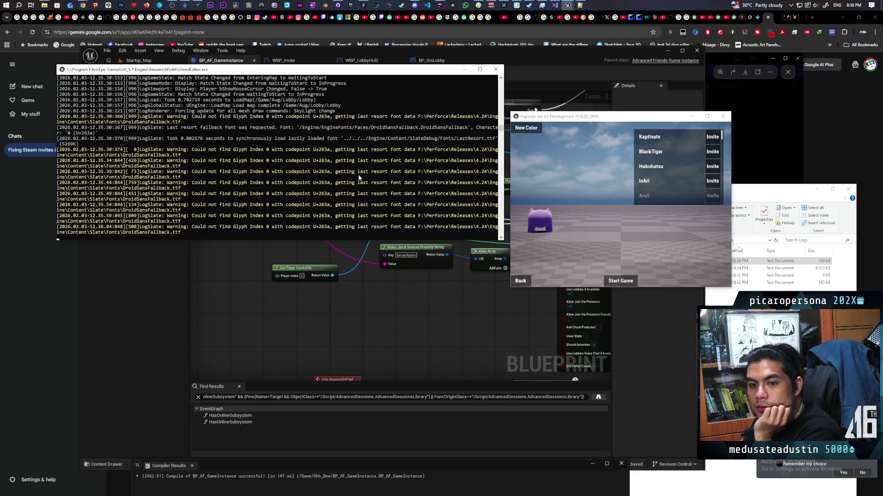
scroll(358, 178, up, 5)
scroll(358, 179, up, 5)
scroll(358, 178, up, 5)
scroll(359, 178, up, 5)
scroll(359, 177, up, 5)
scroll(358, 178, up, 5)
scroll(357, 178, up, 5)
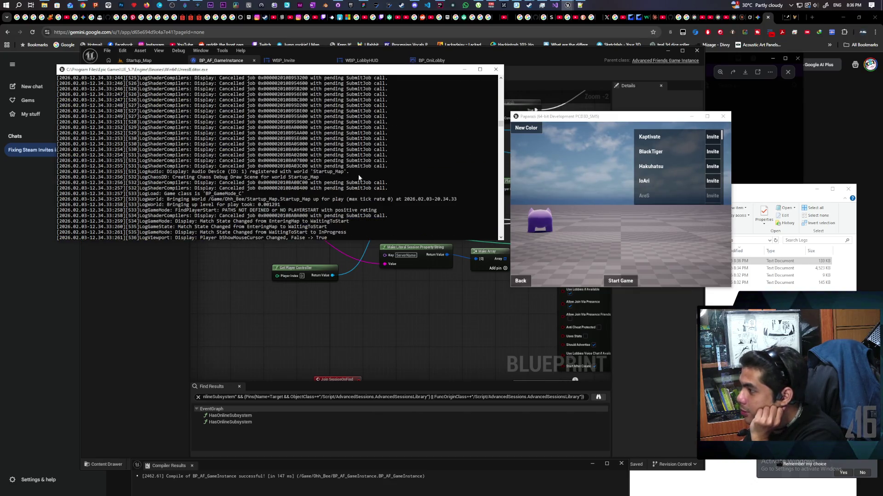
scroll(358, 178, down, 5)
scroll(358, 178, down, 5)
scroll(358, 178, down, 5)
scroll(358, 175, down, 5)
scroll(358, 175, down, 5)
scroll(358, 178, down, 4)
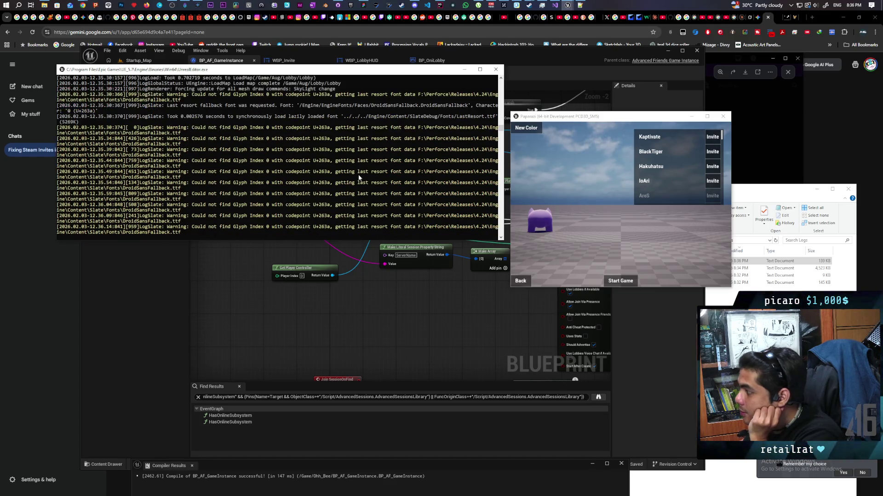
scroll(358, 178, down, 5)
scroll(358, 178, up, 4)
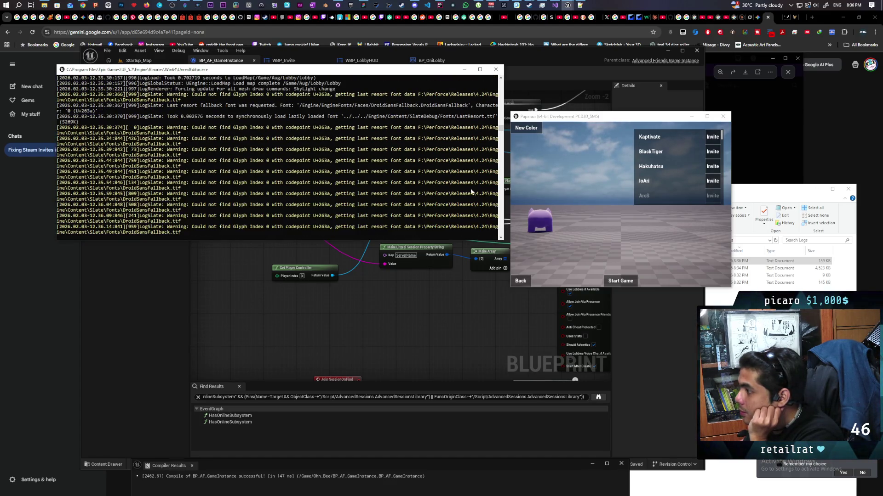
scroll(358, 178, down, 8)
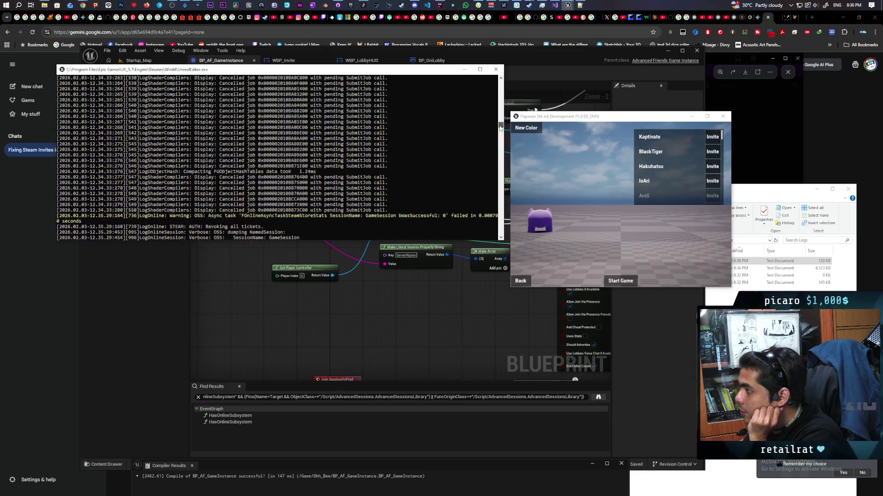
scroll(358, 178, down, 8)
scroll(358, 177, down, 5)
scroll(358, 178, down, 5)
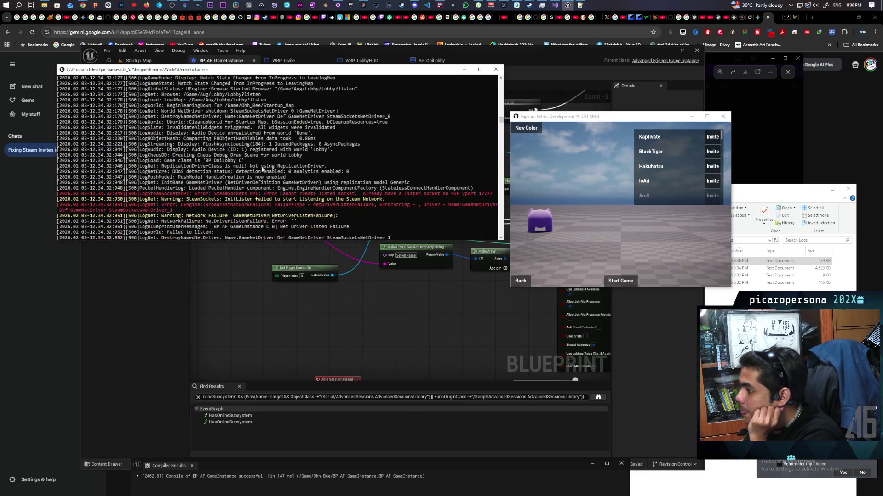
scroll(276, 159, down, 5)
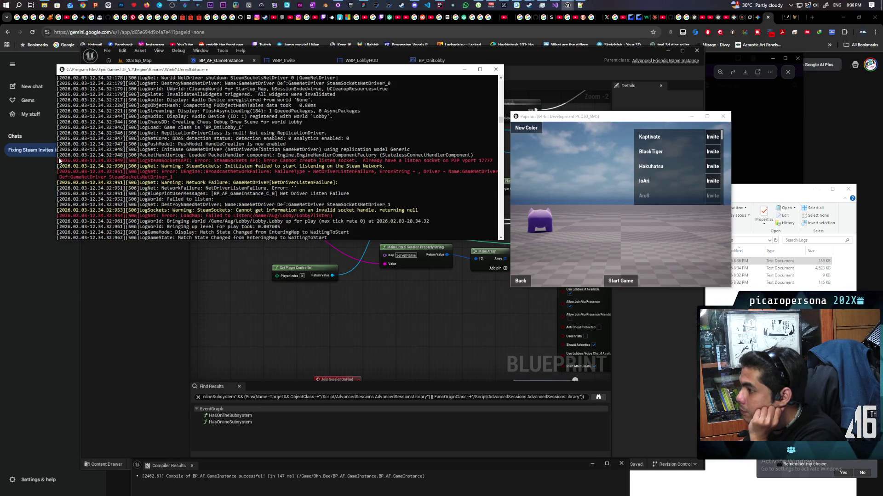
Select and copy the SteamSockets listen-socket error lines from the log
drag(80, 160, 414, 215)
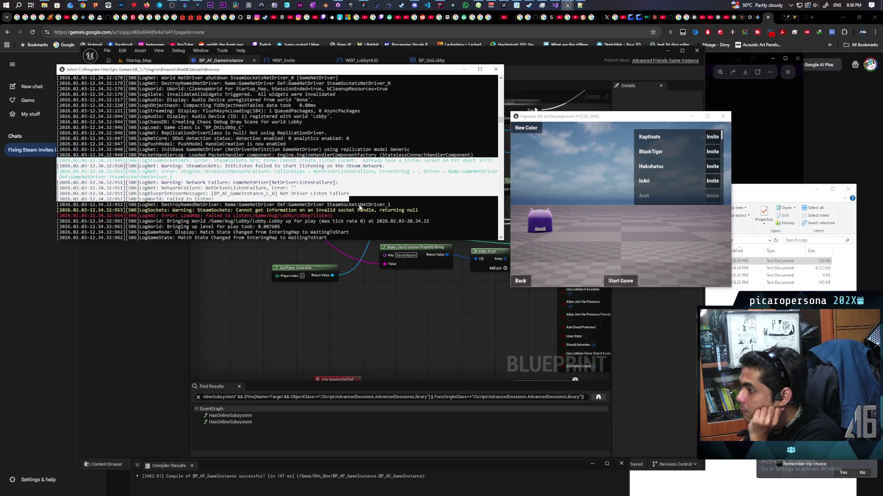
right_click(414, 216)
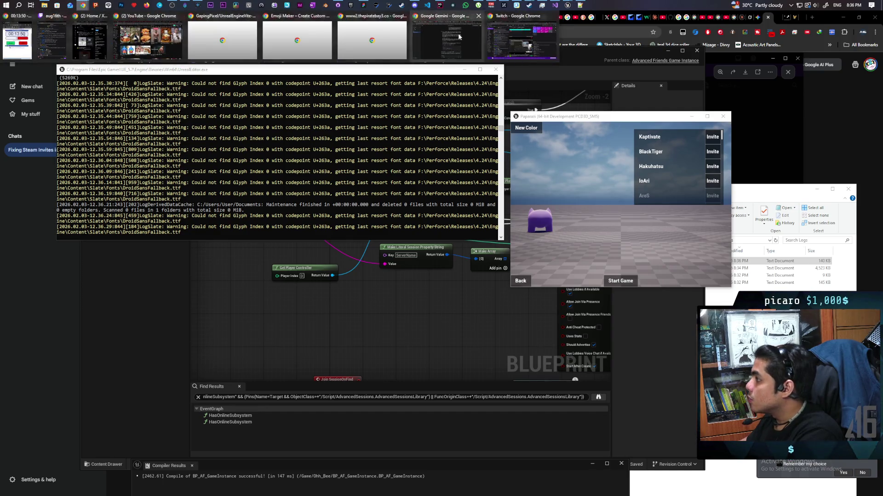
Paste the copied listen-socket error log into Gemini and send it
mouse_move(83, 5)
click(447, 34)
key(ctrl+v)
key(Return)
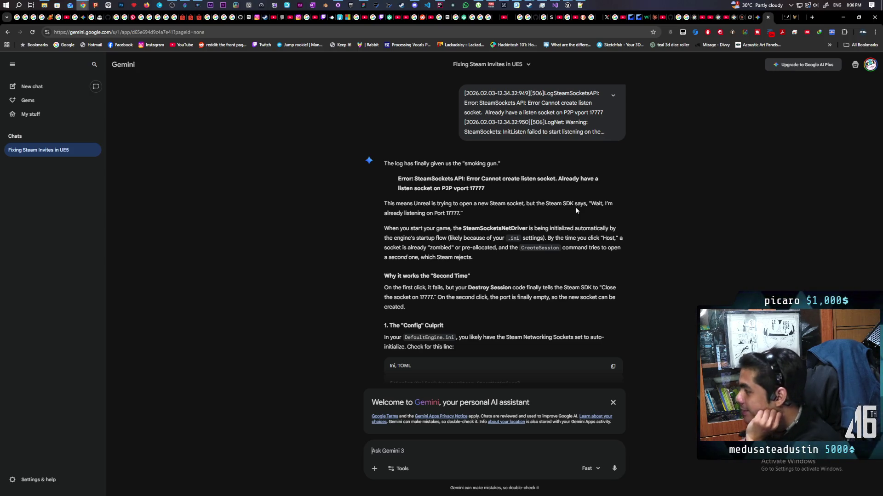
scroll(482, 209, down, 3)
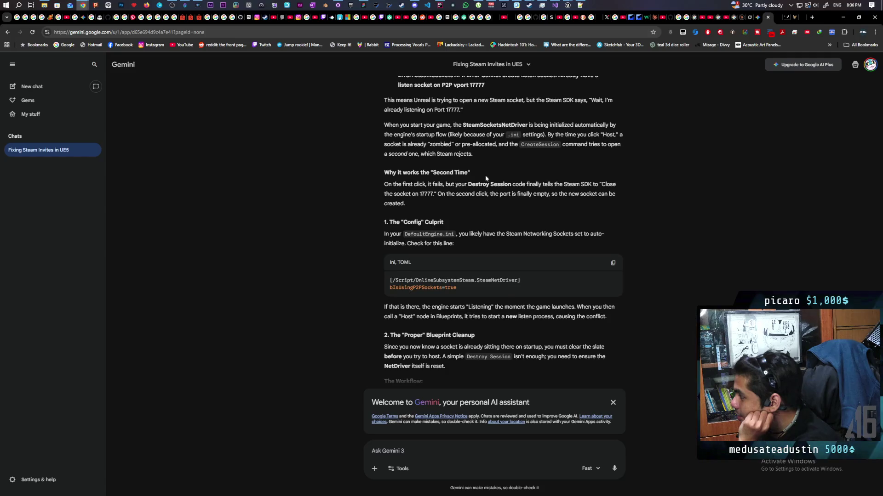
scroll(510, 200, up, 3)
scroll(533, 191, down, 1)
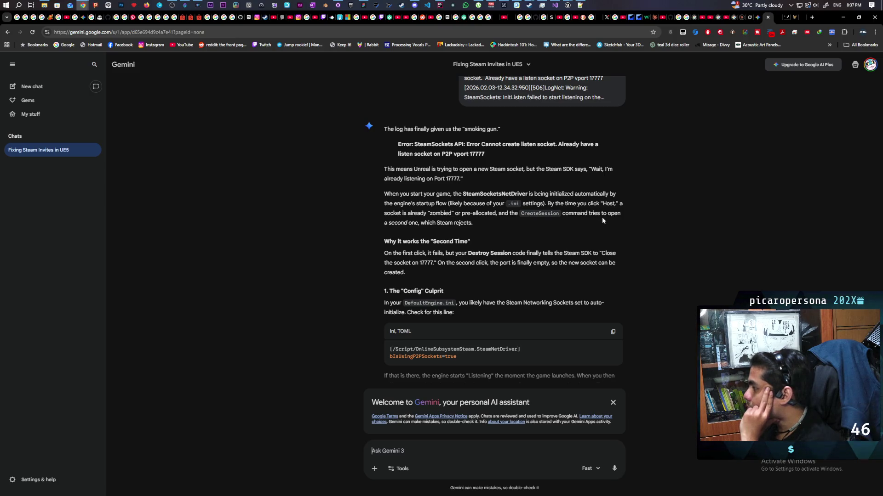
scroll(497, 227, down, 1)
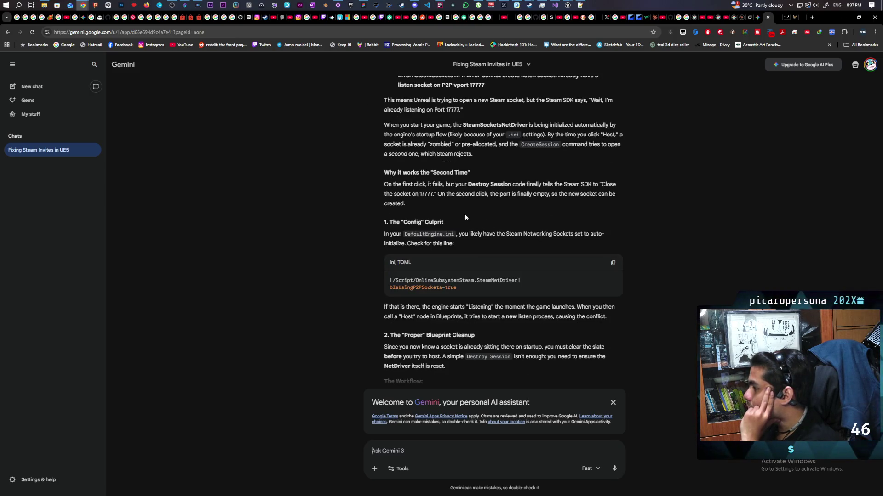
scroll(448, 198, down, 1)
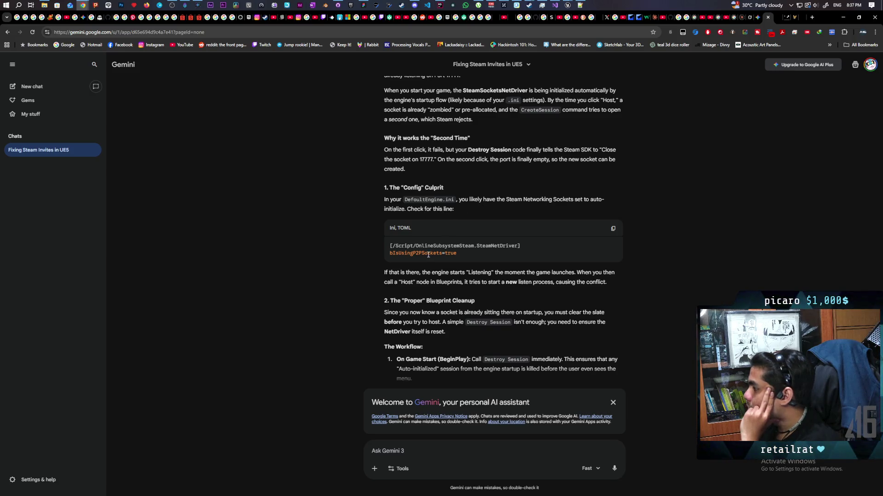
Select the bIsUsingP2PSockets=true line in the reply, dismiss the popup, return to DefaultEngine.ini
drag(389, 252, 457, 252)
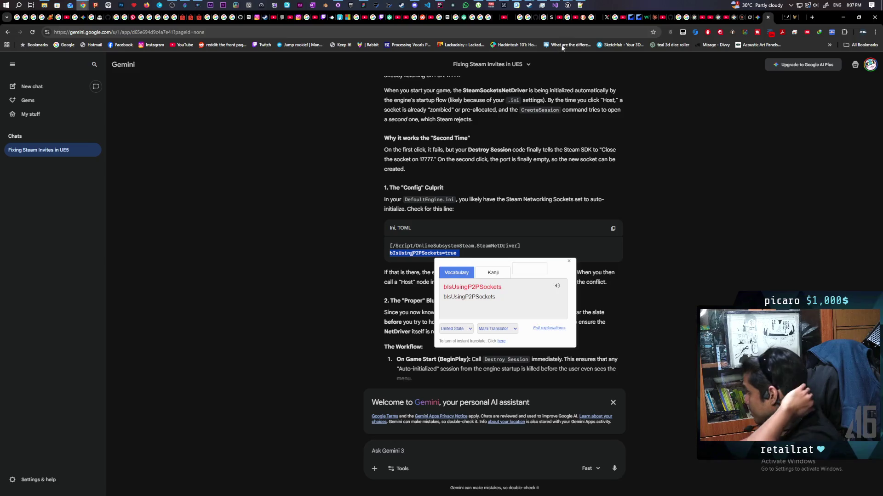
click(367, 253)
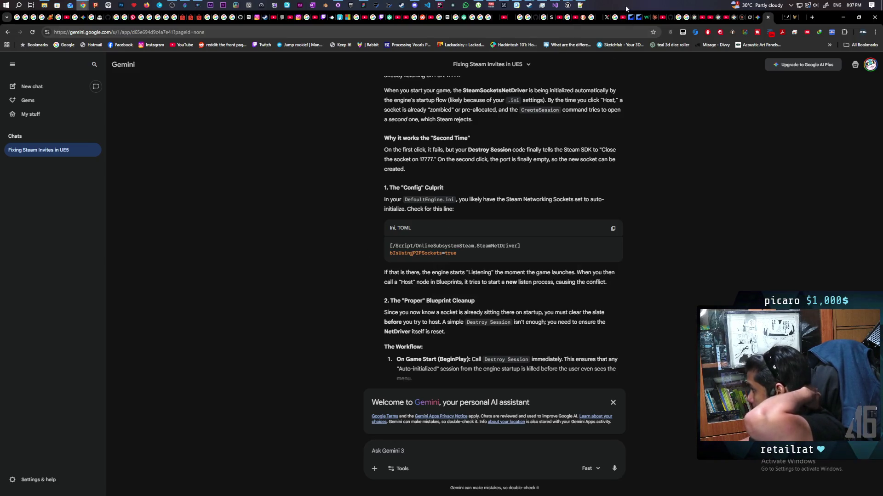
key(alt+Tab)
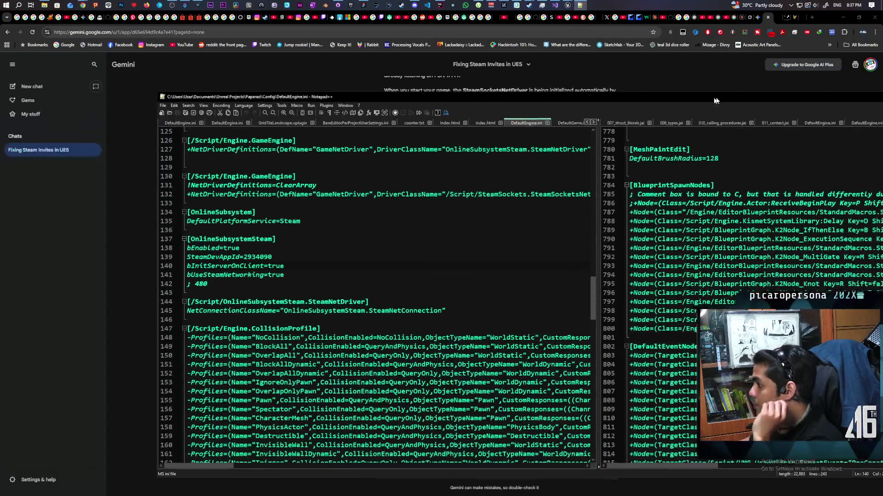
Reposition the Notepad++ window so DefaultEngine.ini sits beside Gemini's answer
drag(551, 95, 720, 96)
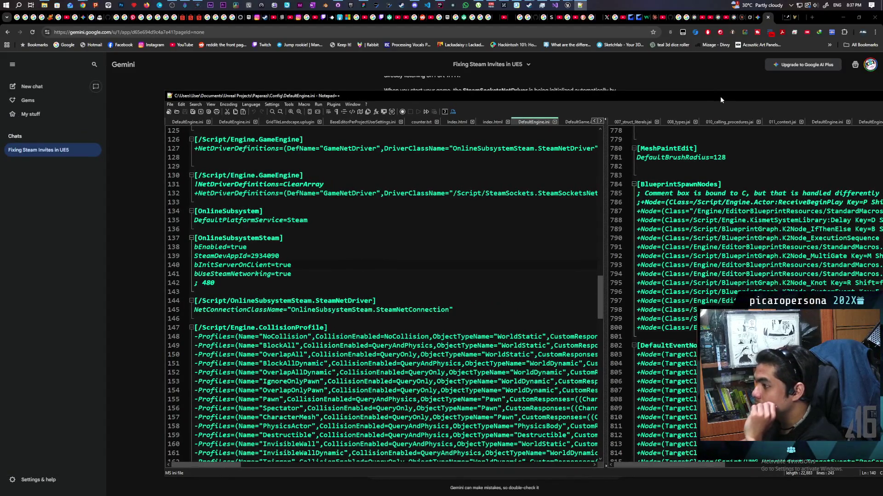
mouse_move(721, 96)
mouse_down()
mouse_move(704, 303)
mouse_move(694, 109)
mouse_up()
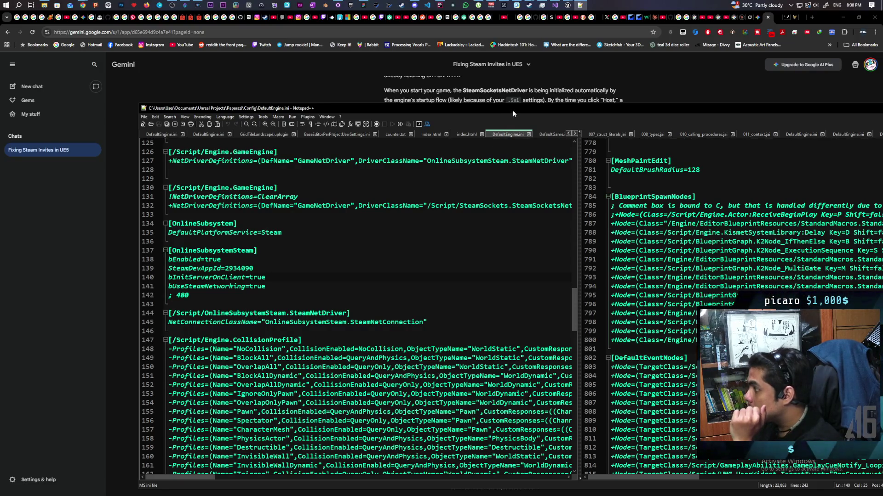
drag(512, 111, 483, 305)
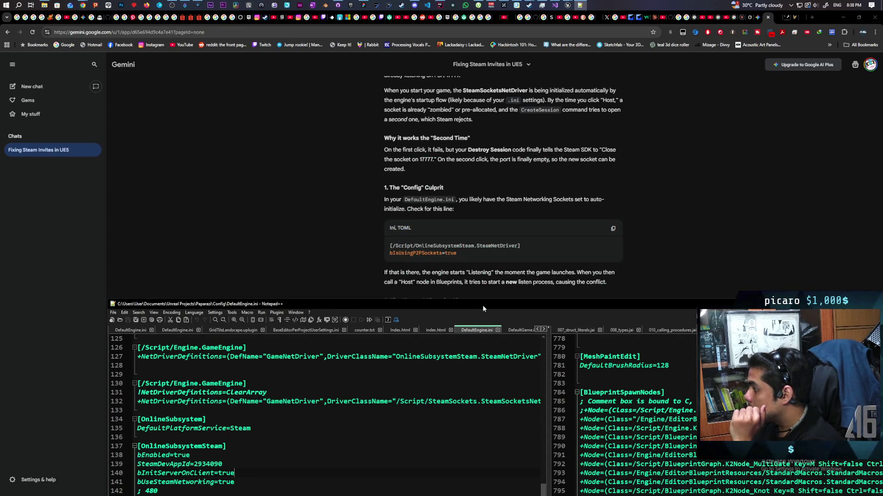
mouse_move(483, 303)
mouse_down()
mouse_move(496, 131)
mouse_move(490, 325)
mouse_move(516, 115)
mouse_up()
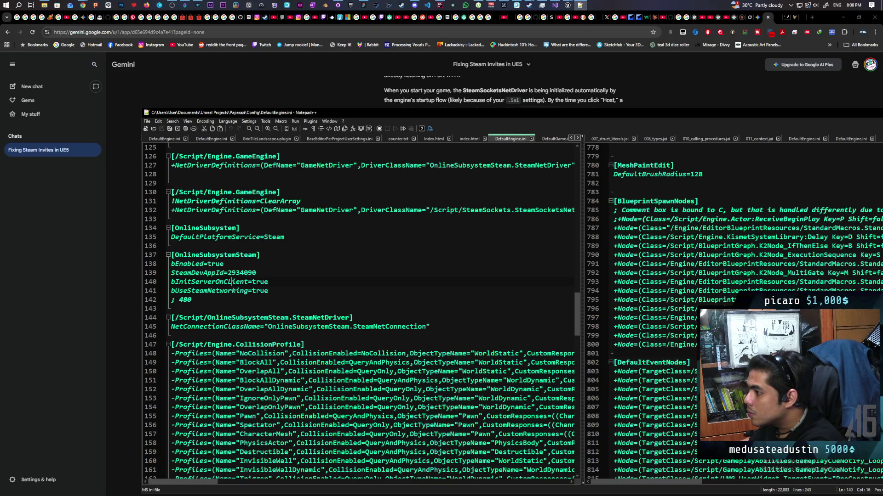
Select the Steam config sections, lines 130 through 145, in DefaultEngine.ini
drag(171, 192, 414, 329)
Paste the copied Steam config lines into the Gemini prompt with 'this is what i have' and send it
key(ctrl+c)
key(alt+Tab)
click(435, 452)
key(ctrl+v)
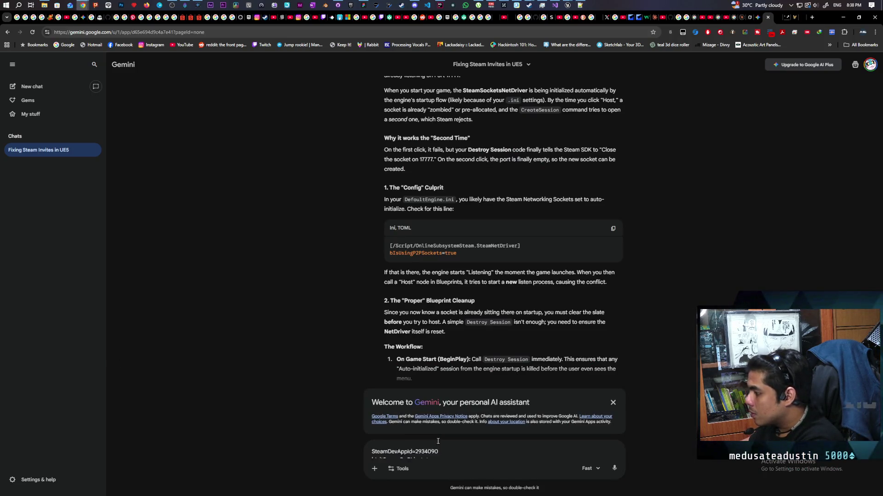
key(shift+Return)
key(shift+Return)
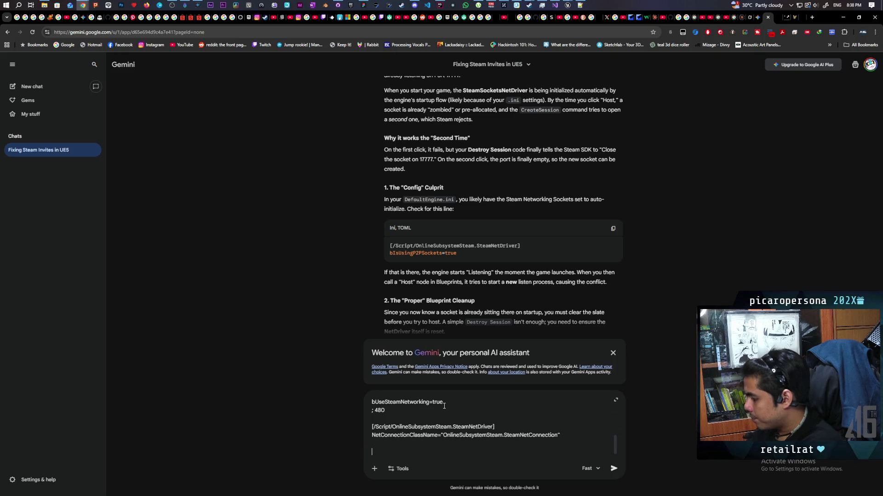
text(this is what i have)
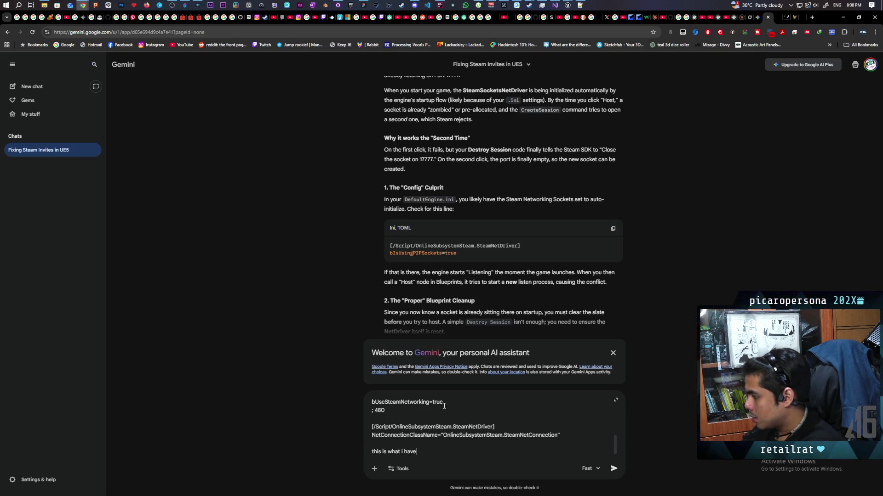
key(Return)
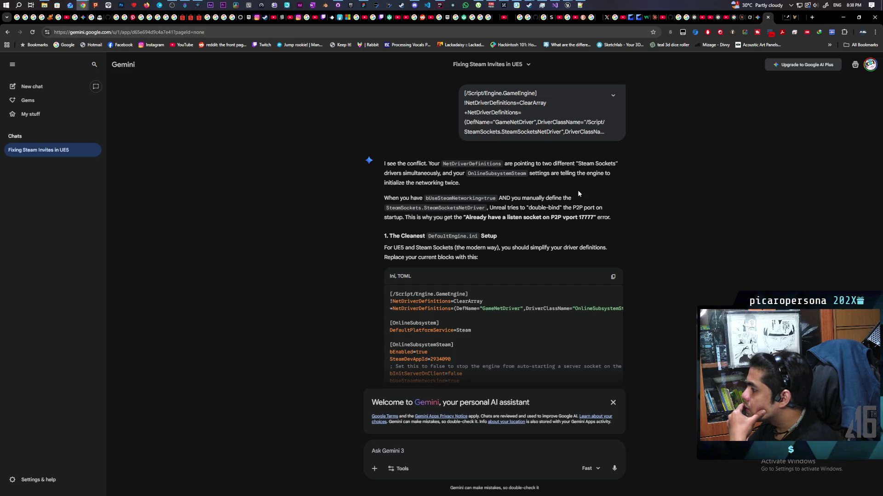
scroll(578, 190, down, 2)
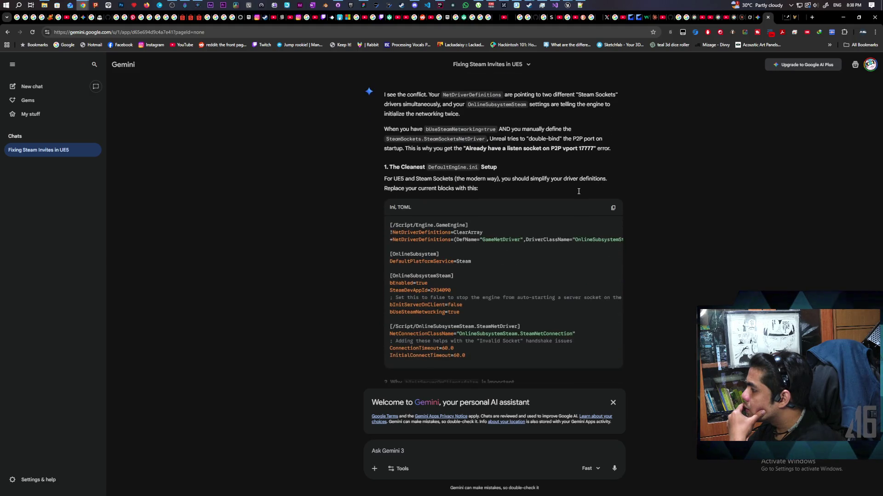
scroll(577, 191, down, 1)
scroll(578, 191, down, 1)
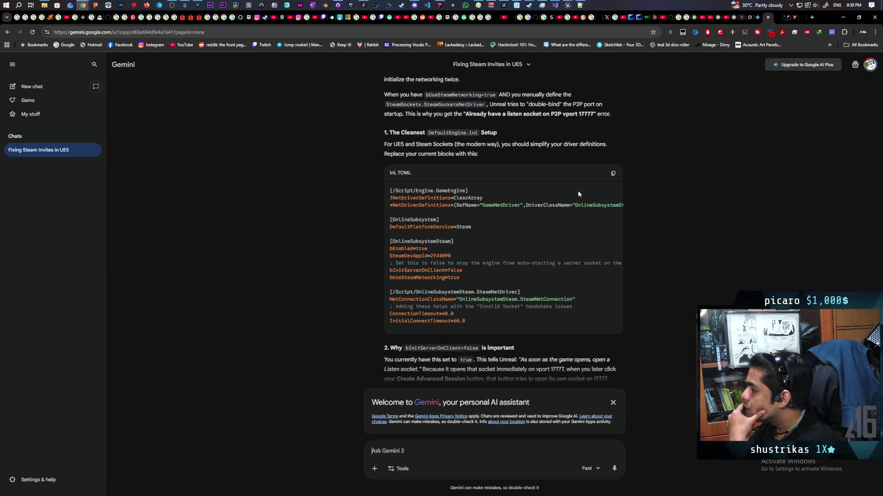
scroll(577, 191, down, 2)
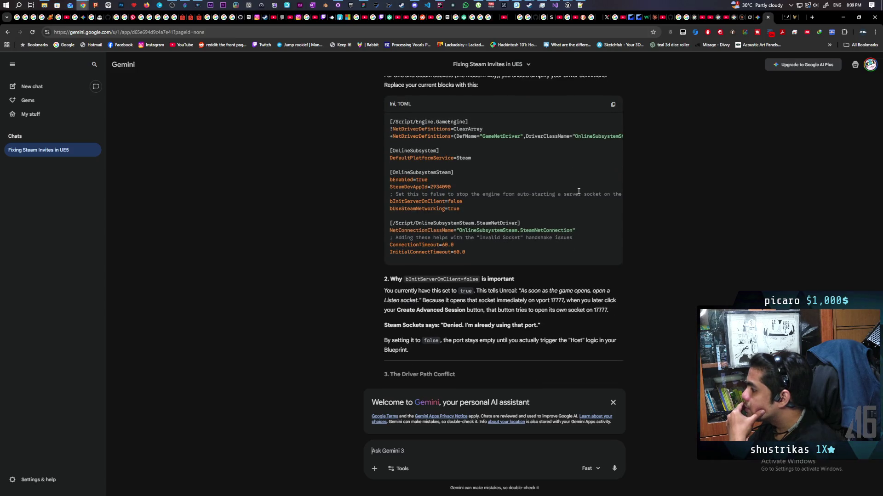
scroll(578, 191, down, 3)
scroll(578, 191, down, 3)
scroll(578, 191, up, 2)
scroll(577, 191, up, 3)
scroll(579, 192, up, 1)
Copy Gemini's recommended DefaultEngine.ini block and switch to Notepad++
click(613, 140)
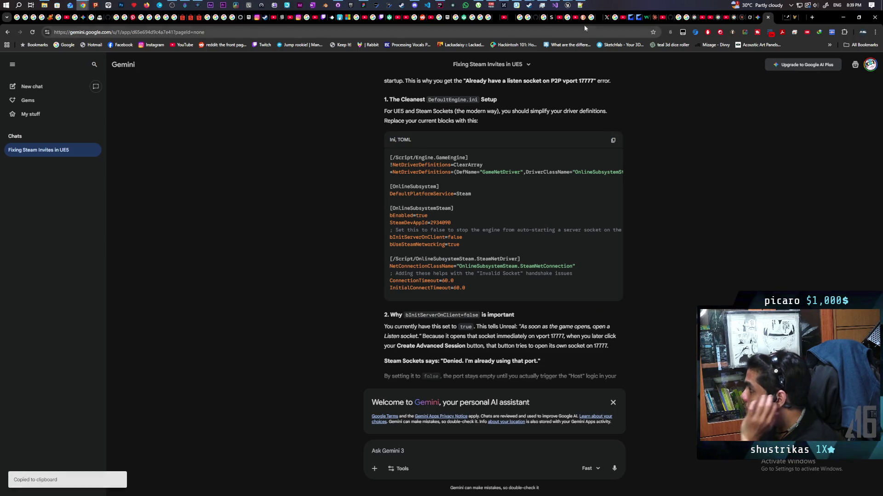
key(alt+Tab)
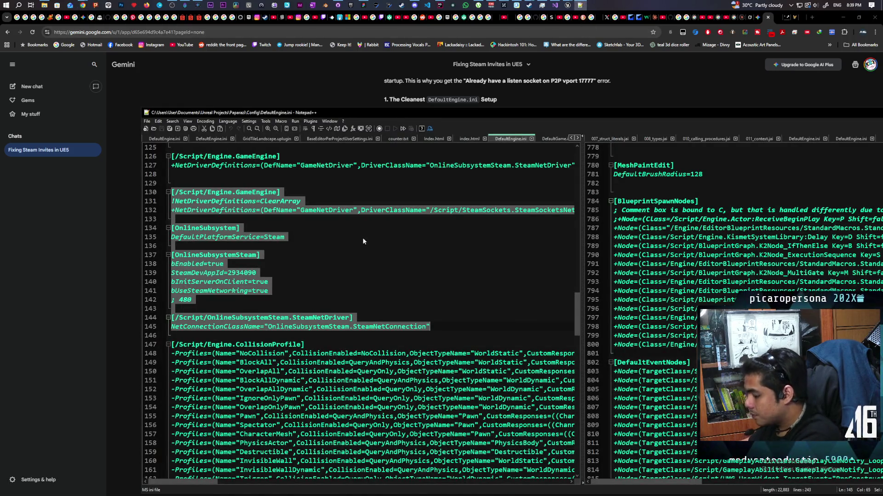
Paste Gemini's config over the old Steam sections, save DefaultEngine.ini, and return to the editor
key(ctrl+v)
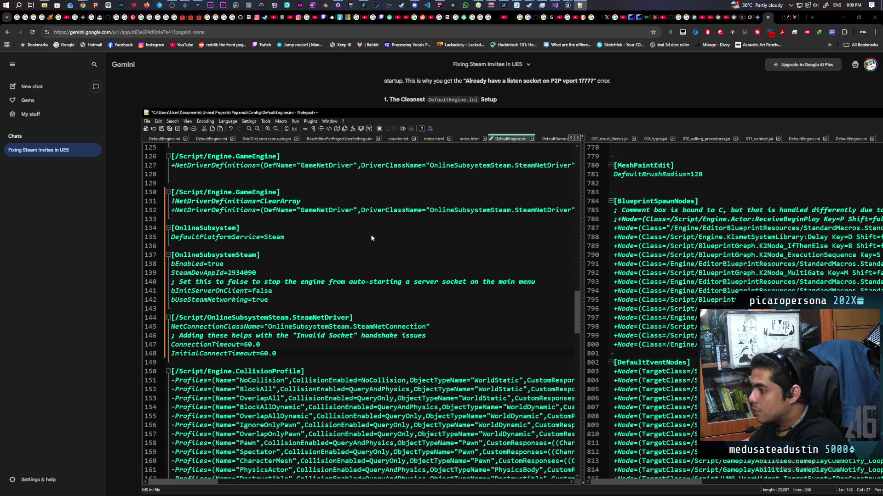
key(ctrl+s)
click(219, 84)
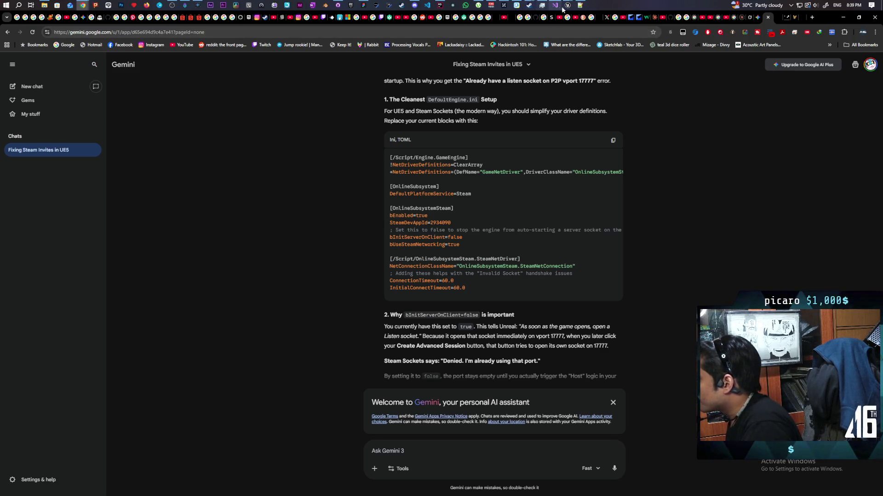
mouse_move(560, 6)
click(471, 41)
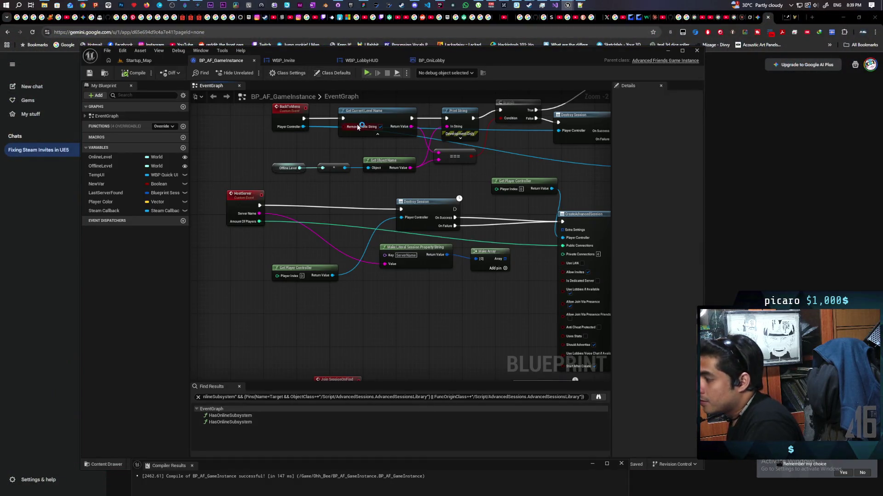
Run the game standalone, attempt Host Game twice, close it, and relaunch it
key(alt+p)
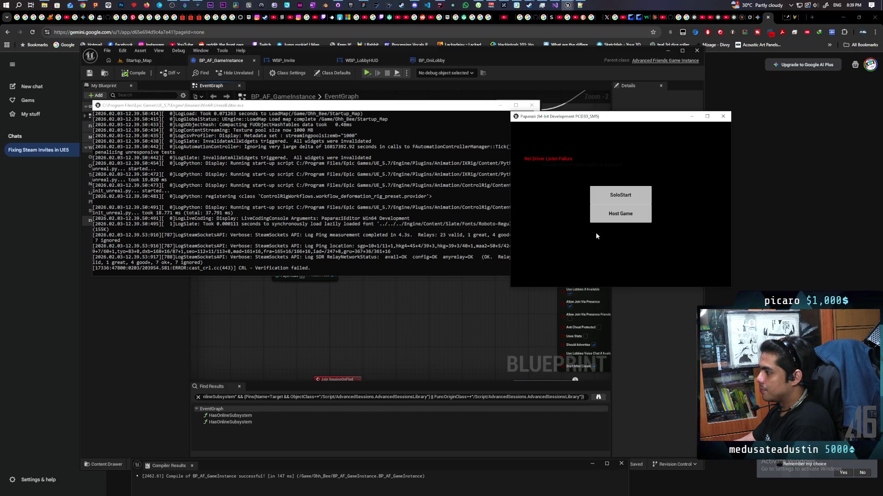
click(620, 214)
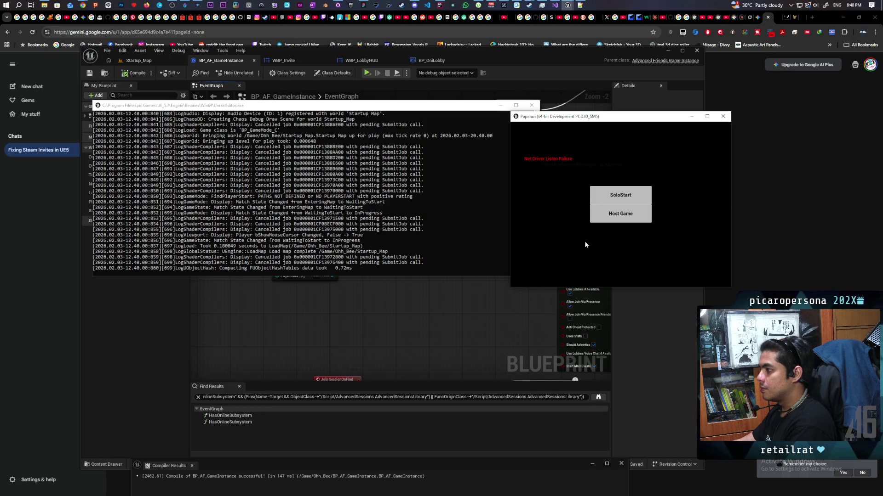
click(615, 215)
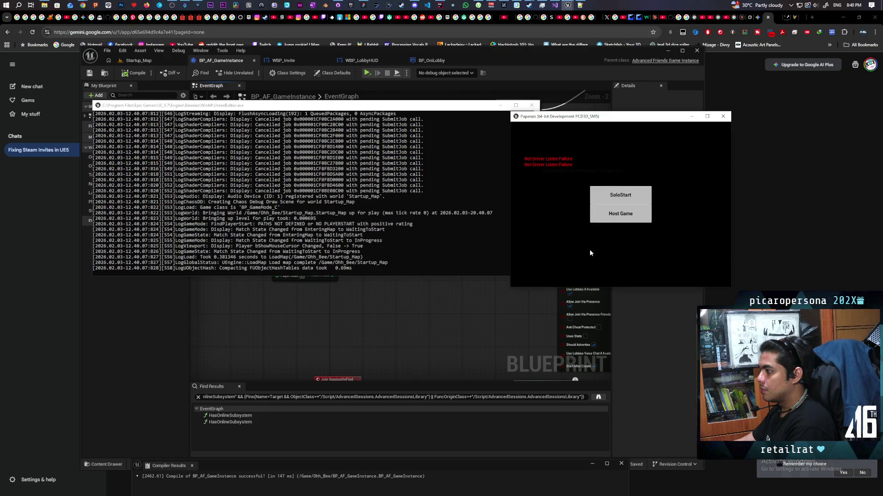
click(726, 118)
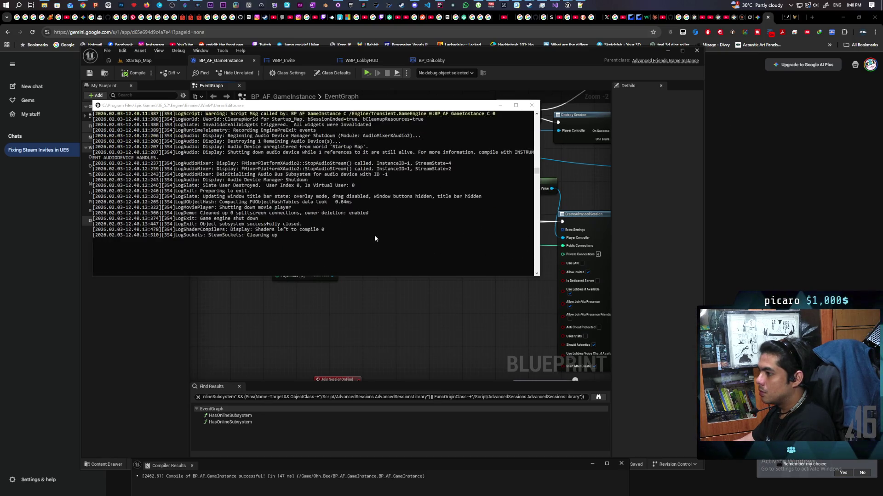
scroll(375, 238, up, 2)
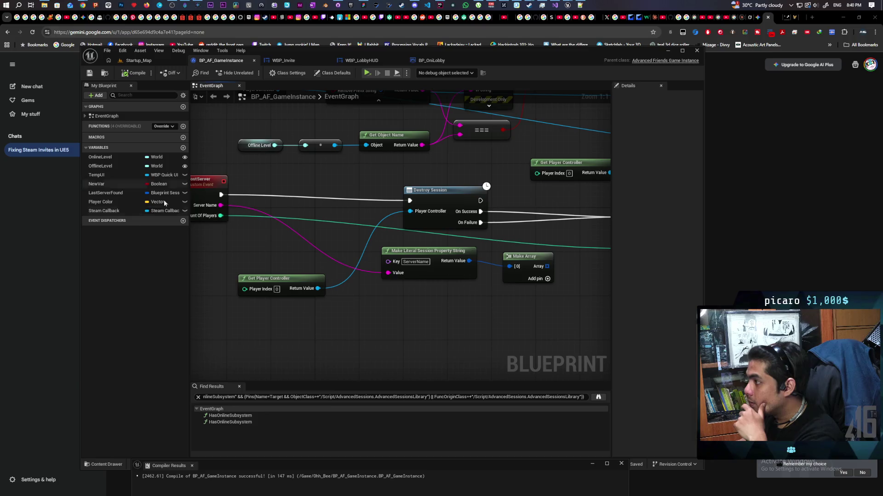
click(367, 73)
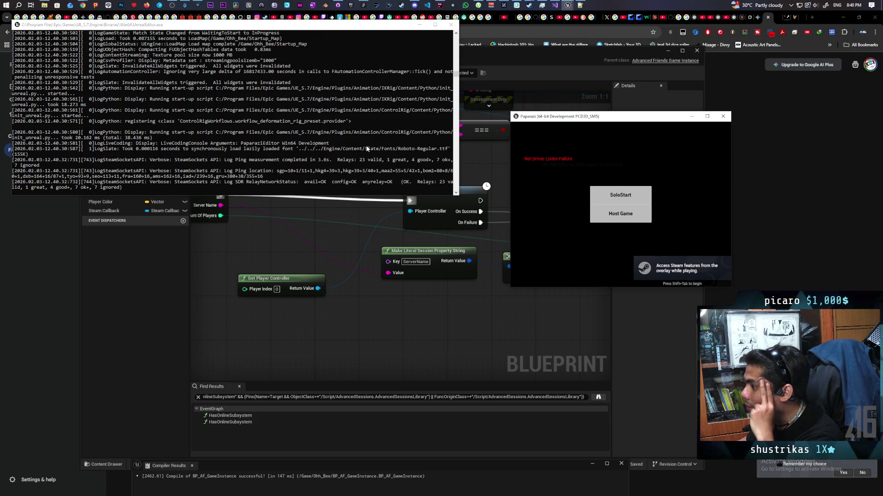
scroll(364, 143, up, 5)
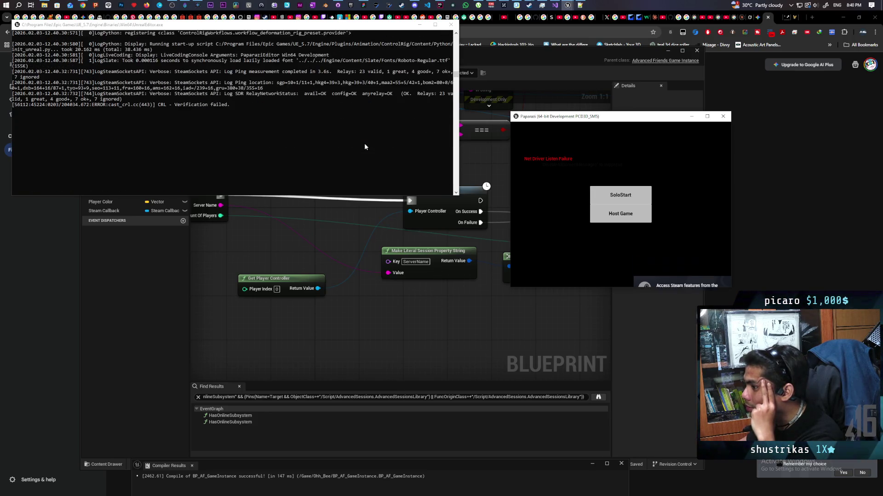
scroll(364, 143, up, 5)
scroll(369, 143, up, 5)
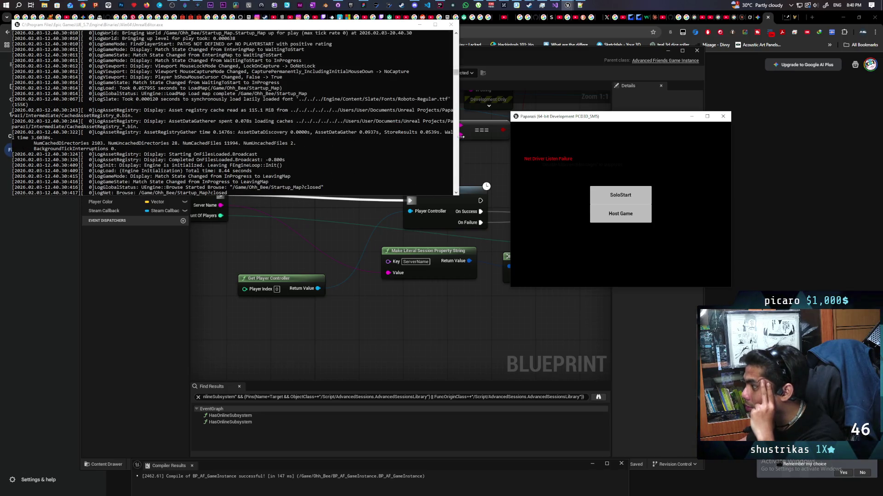
scroll(369, 143, down, 5)
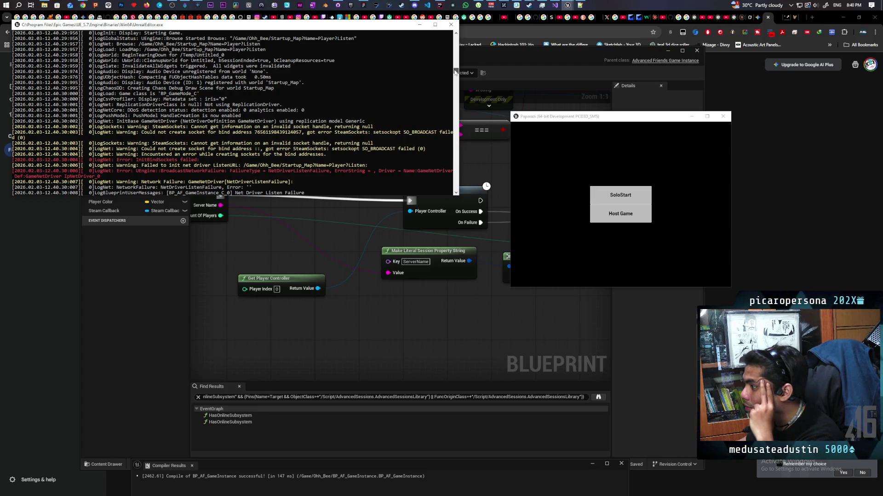
scroll(276, 124, down, 5)
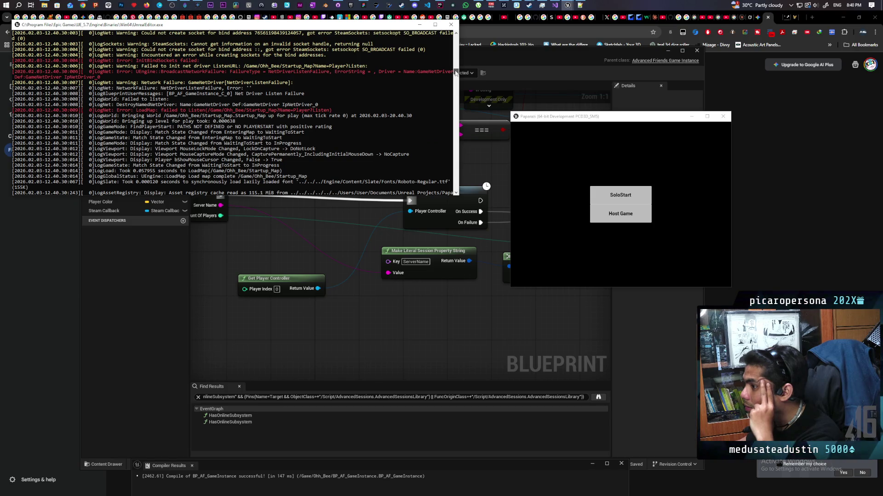
Copy the InitBindSockets through LoadMap listen-failure log lines and send them to Gemini
drag(13, 64, 348, 110)
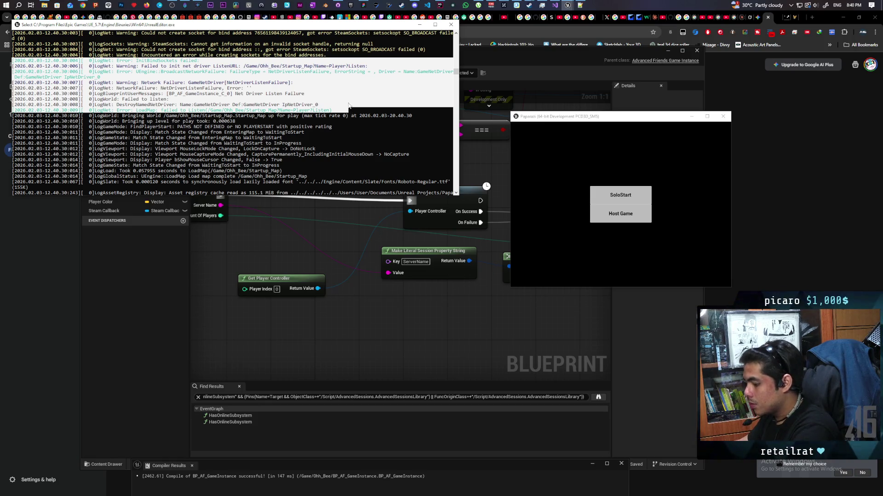
key(ctrl+c)
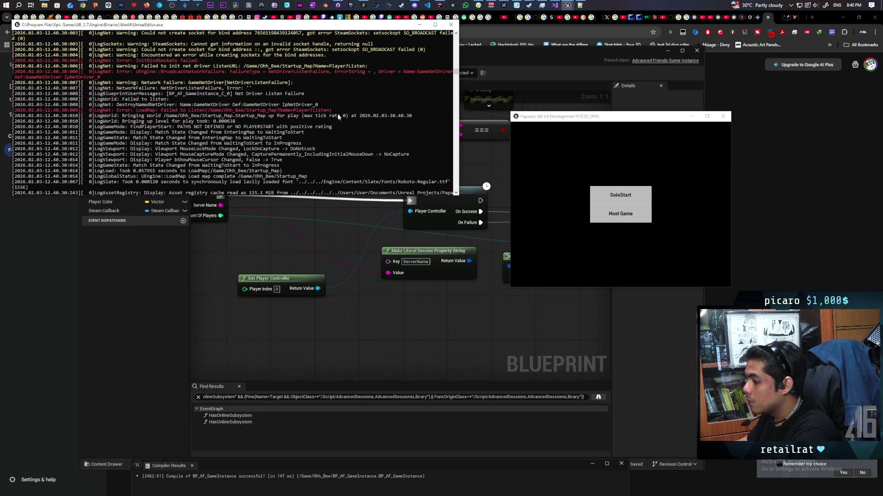
click(243, 278)
key(alt+Tab)
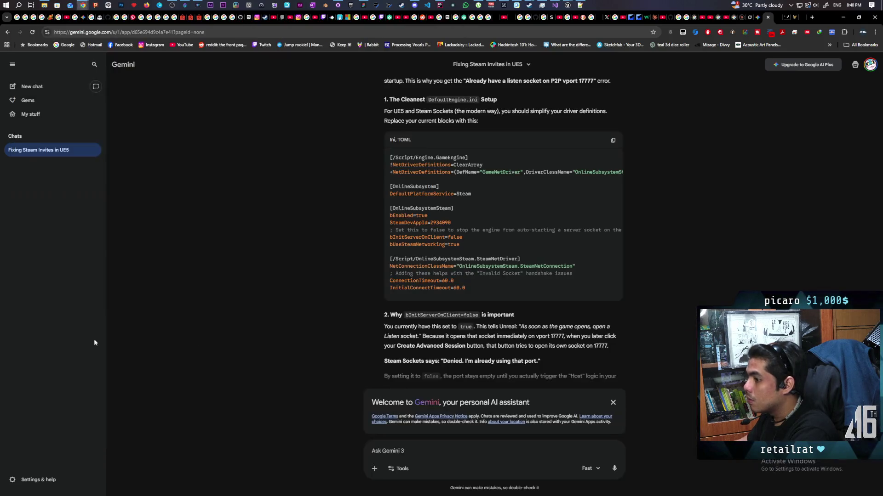
click(387, 450)
key(ctrl+v)
key(Return)
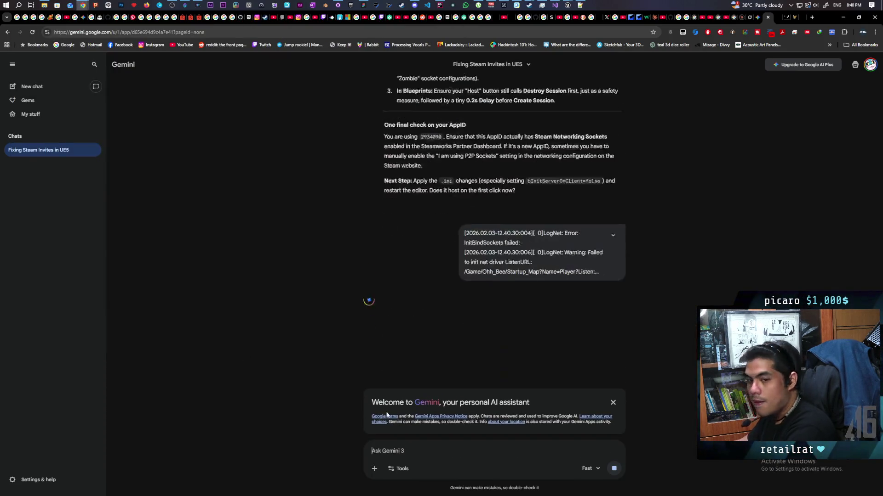
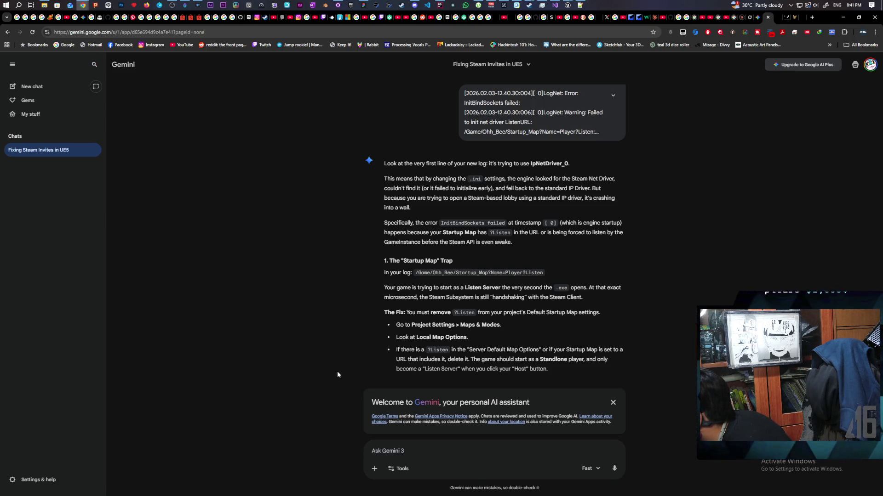
scroll(337, 373, down, 1)
scroll(337, 374, down, 1)
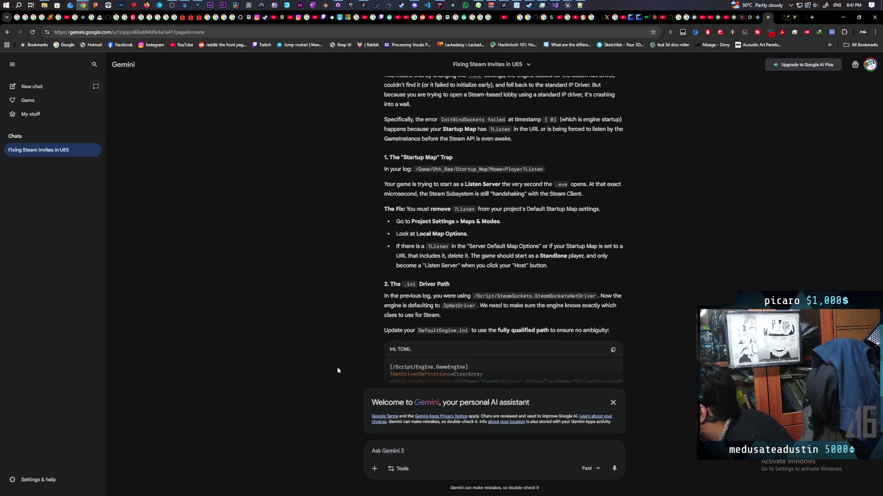
scroll(337, 364, down, 1)
scroll(337, 363, down, 1)
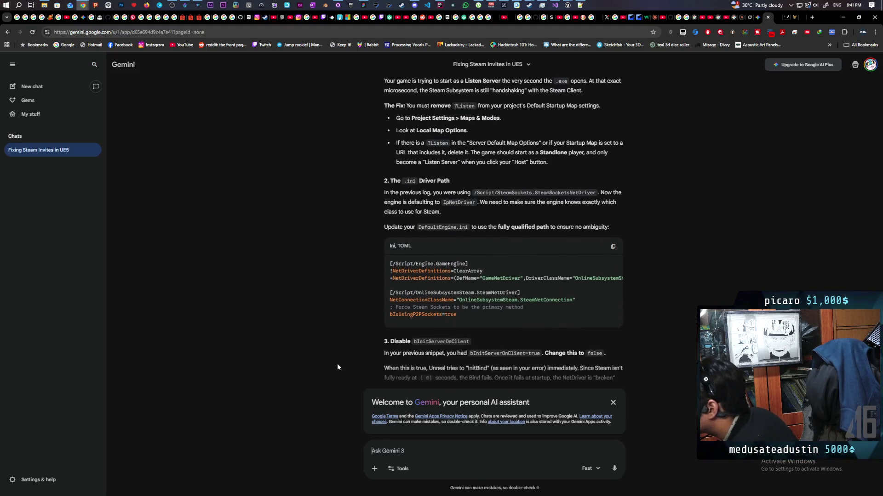
scroll(338, 364, down, 1)
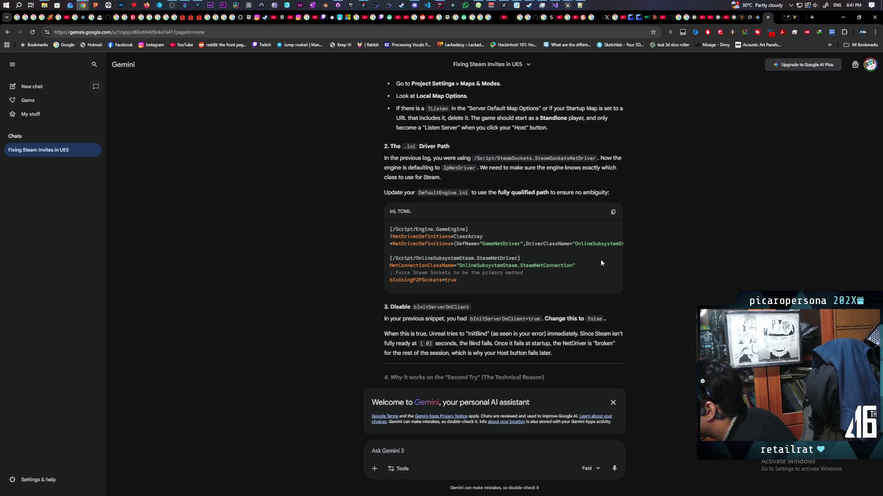
Copy Gemini's suggested DefaultEngine.ini driver snippet and bring the ini file forward
click(613, 213)
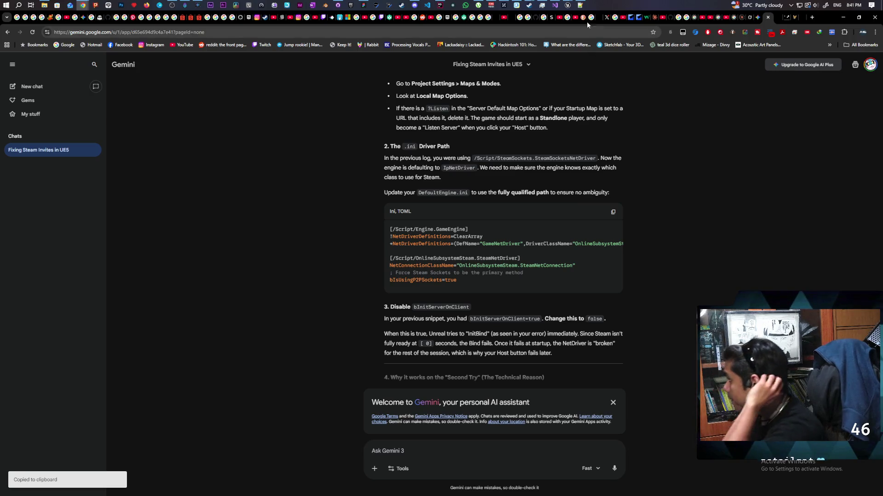
click(580, 6)
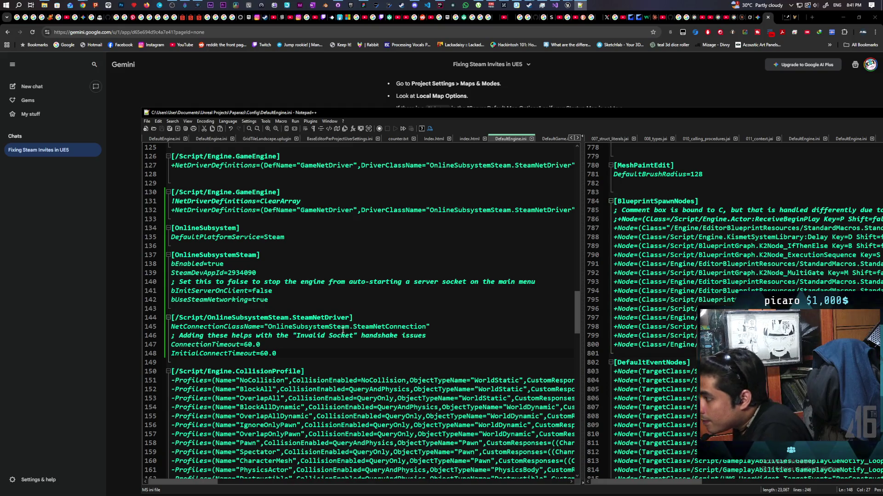
drag(329, 116, 388, 304)
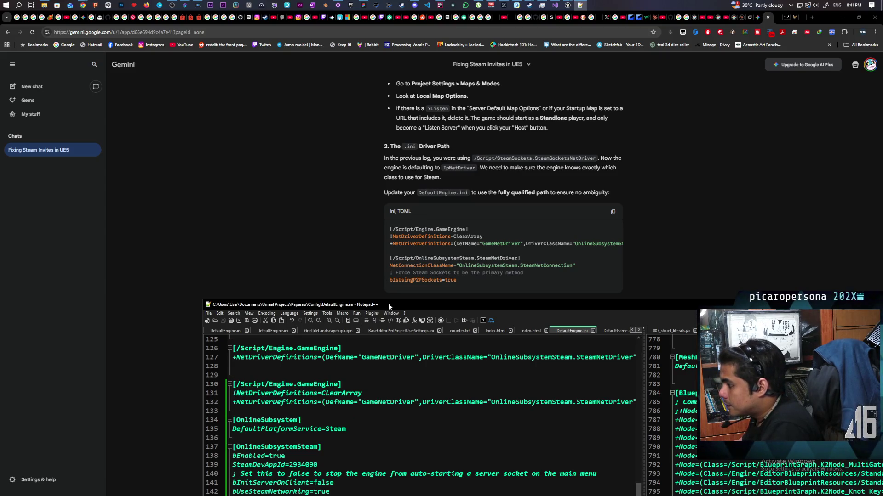
mouse_move(389, 230)
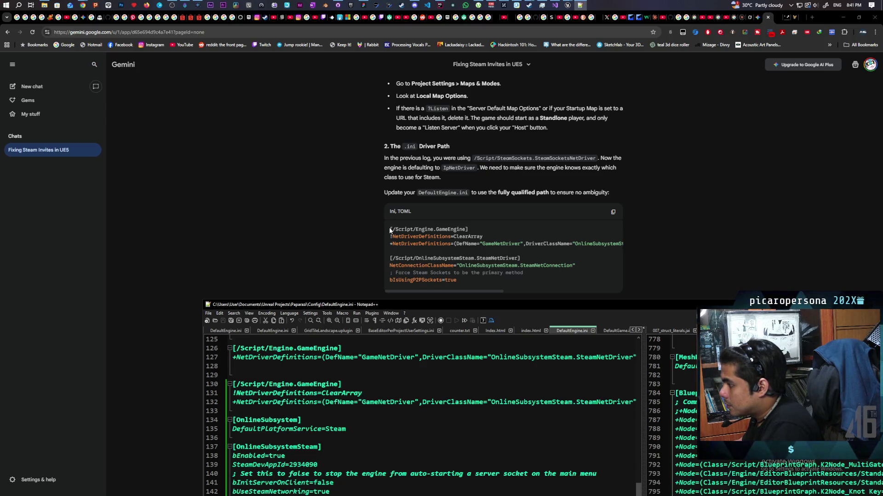
drag(390, 230, 395, 250)
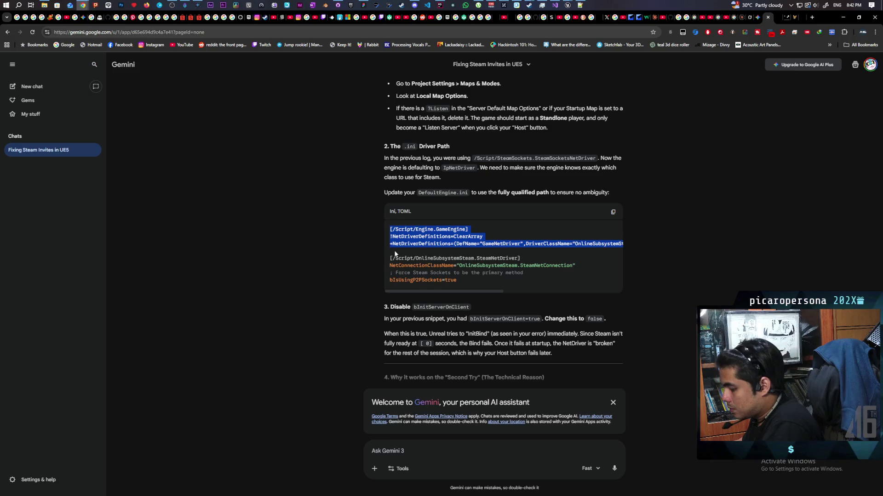
click(578, 6)
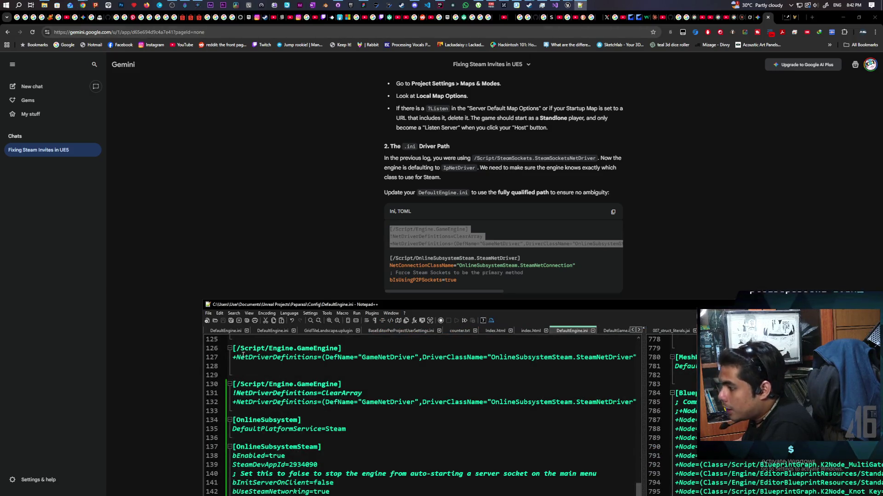
drag(233, 348, 238, 366)
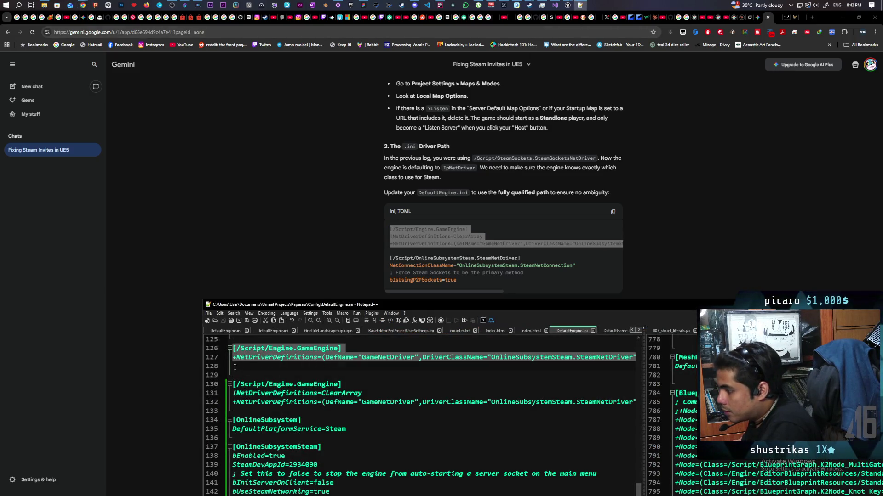
key(ctrl+v)
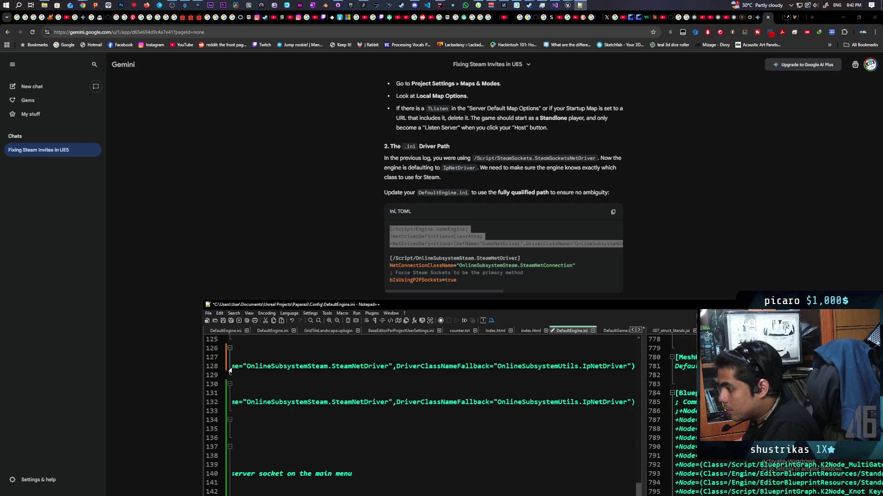
drag(464, 305, 479, 84)
scroll(381, 177, down, 5)
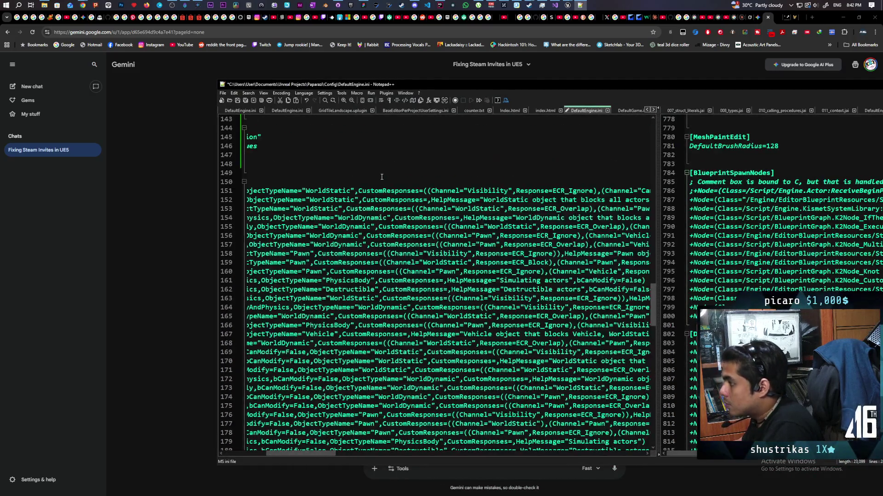
key(Home)
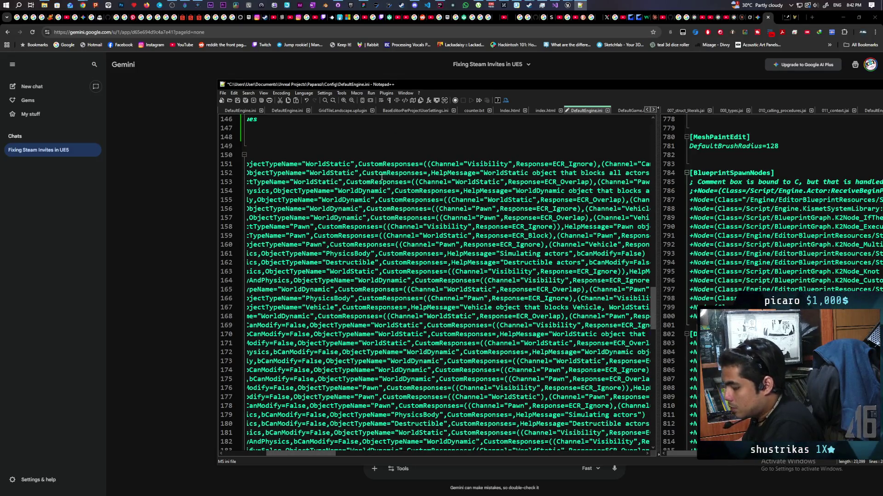
scroll(382, 177, up, 3)
scroll(382, 178, up, 4)
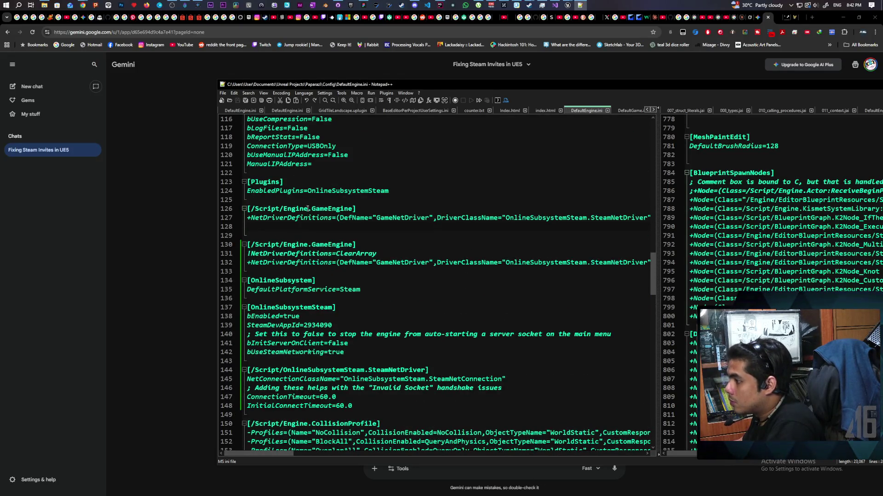
drag(373, 85, 312, 385)
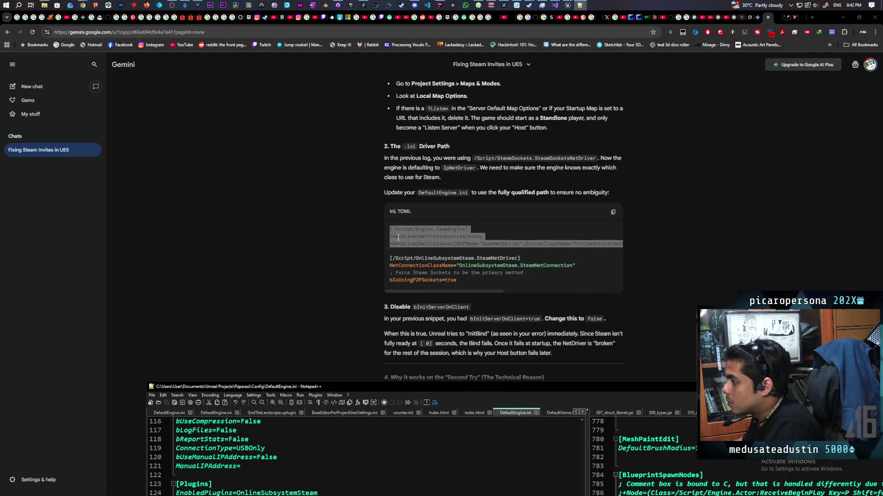
right_click(396, 237)
click(428, 256)
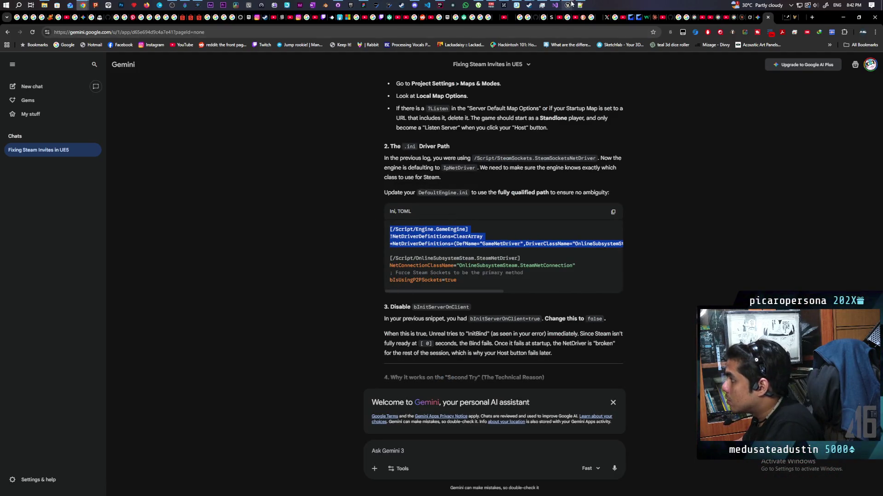
key(alt+Tab)
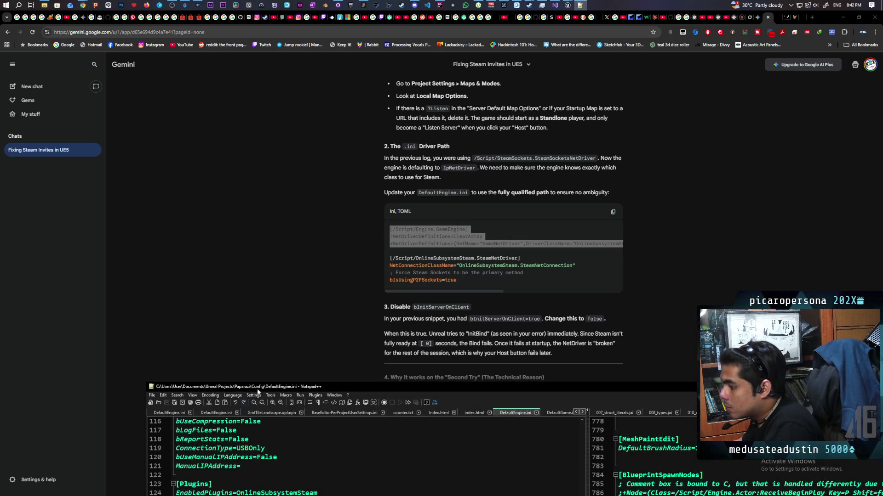
drag(257, 388, 340, 85)
drag(256, 208, 260, 226)
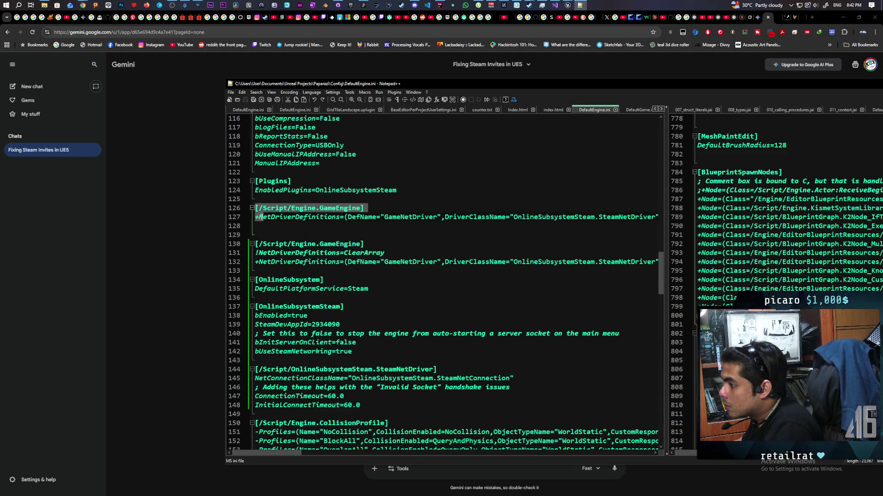
key(ctrl+v)
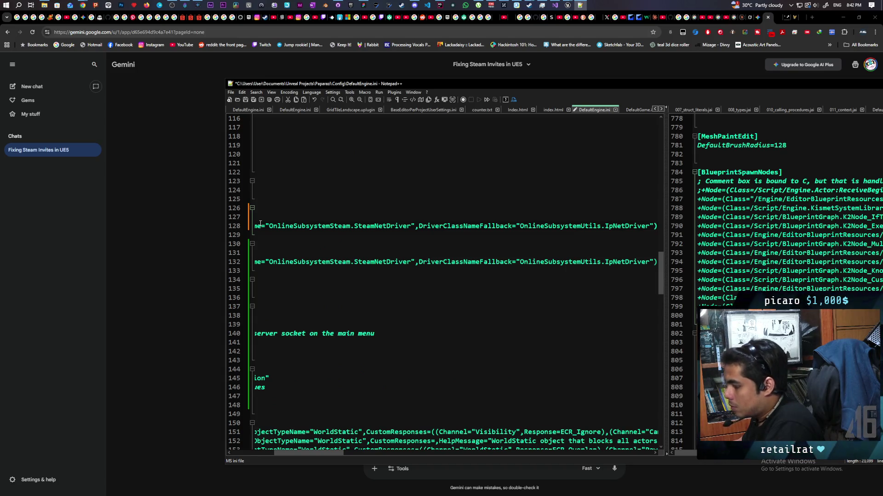
click(259, 223)
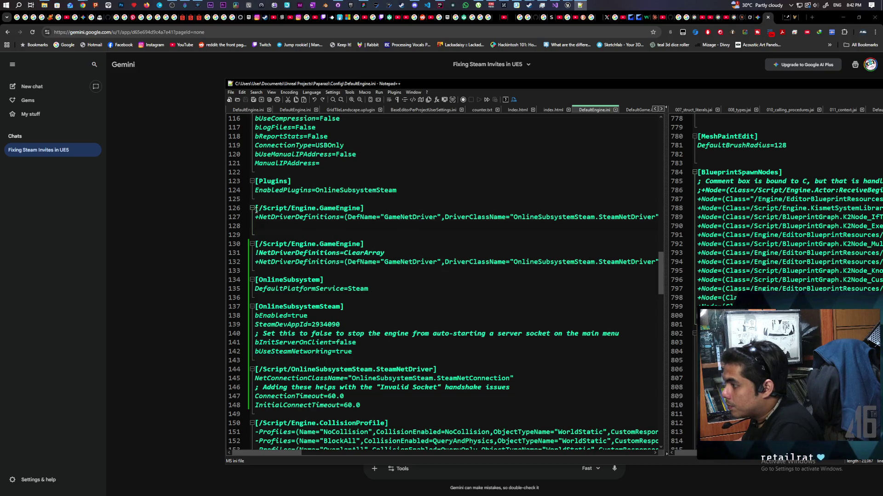
Paste the copied GameEngine code over lines 126–127 of DefaultEngine.ini
drag(255, 208, 256, 228)
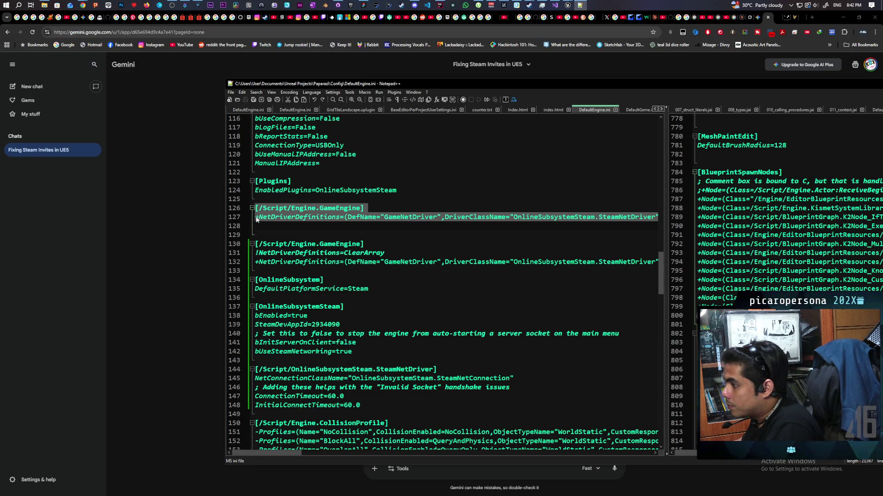
right_click(256, 217)
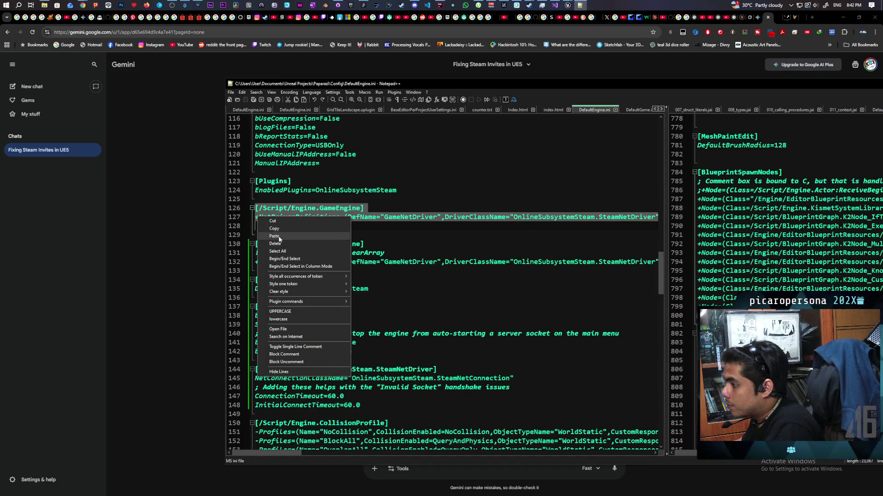
click(280, 236)
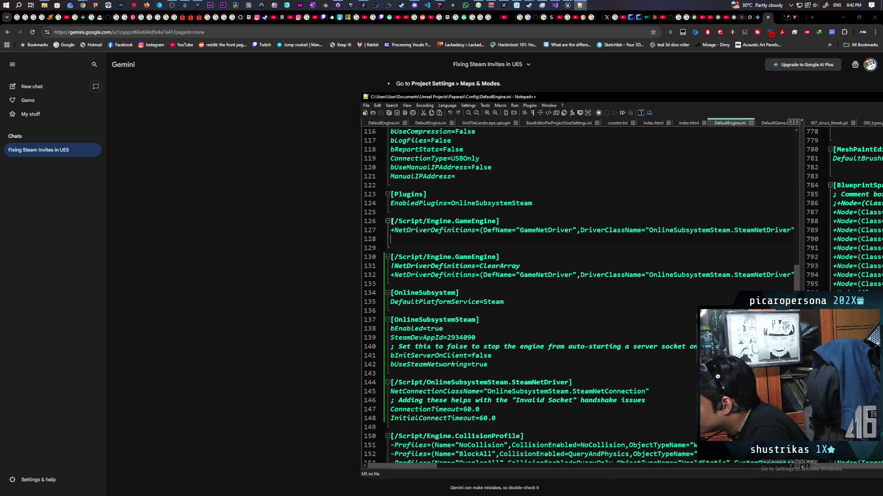
Delete the duplicate [/Script/Engine.GameEngine] section on lines 126–127, keeping the ClearArray version
drag(390, 221, 394, 238)
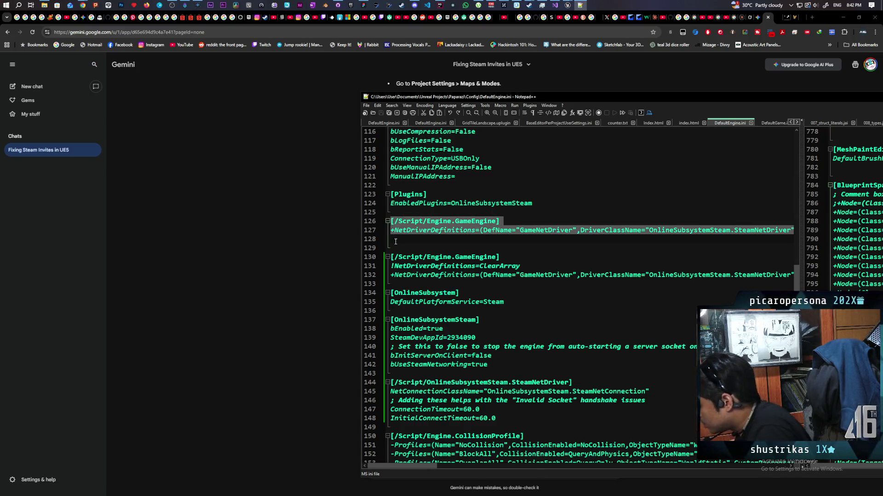
key(Delete)
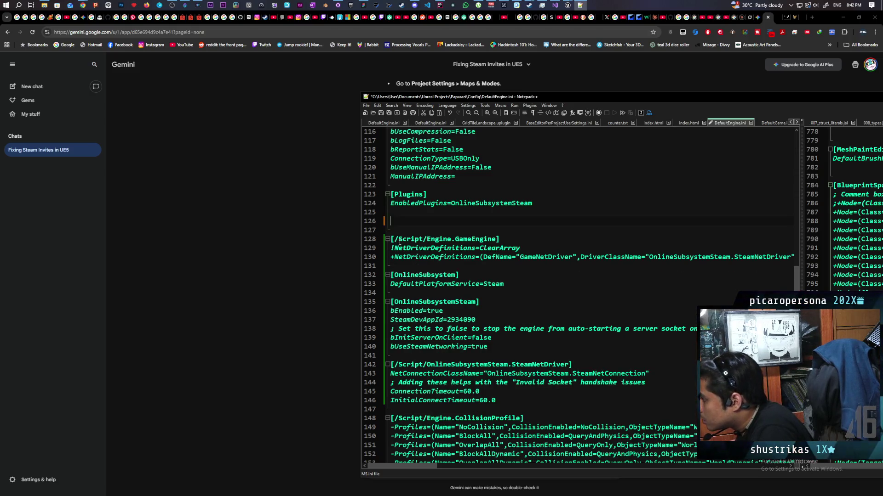
scroll(458, 259, down, 1)
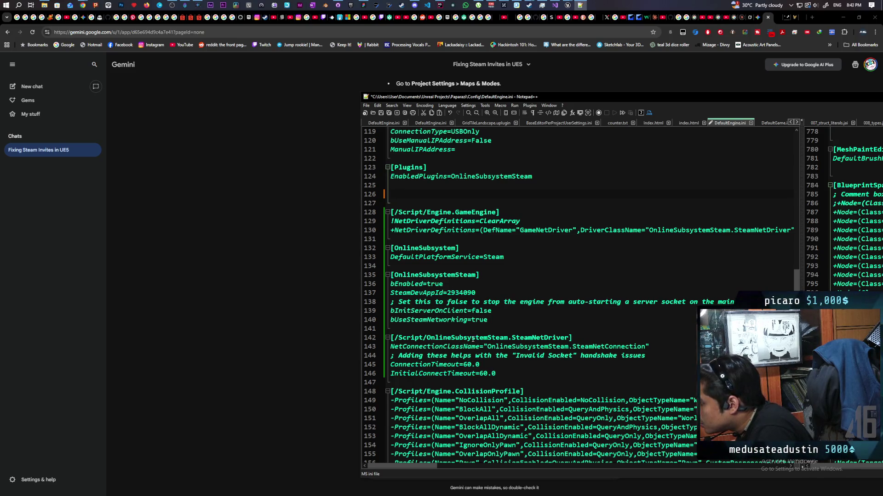
mouse_move(542, 100)
mouse_down()
mouse_move(475, 322)
mouse_move(498, 171)
mouse_move(485, 205)
mouse_move(470, 343)
mouse_up()
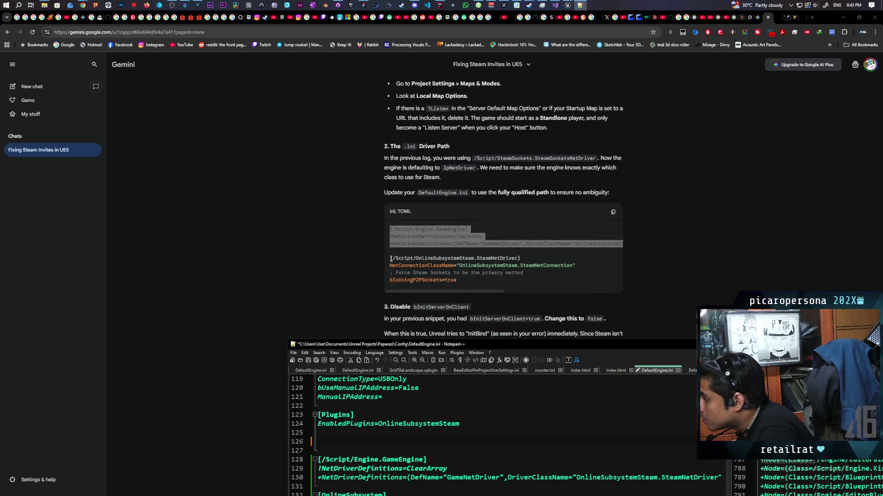
Grab the suggested OnlineSubsystemSteam/SteamNetDriver lines from Gemini for the ini file
drag(390, 259, 466, 282)
key(ctrl+c)
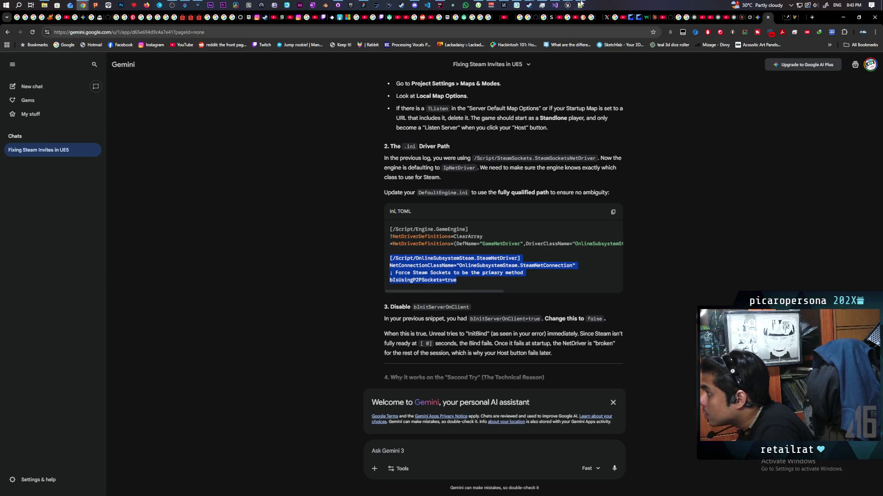
click(585, 5)
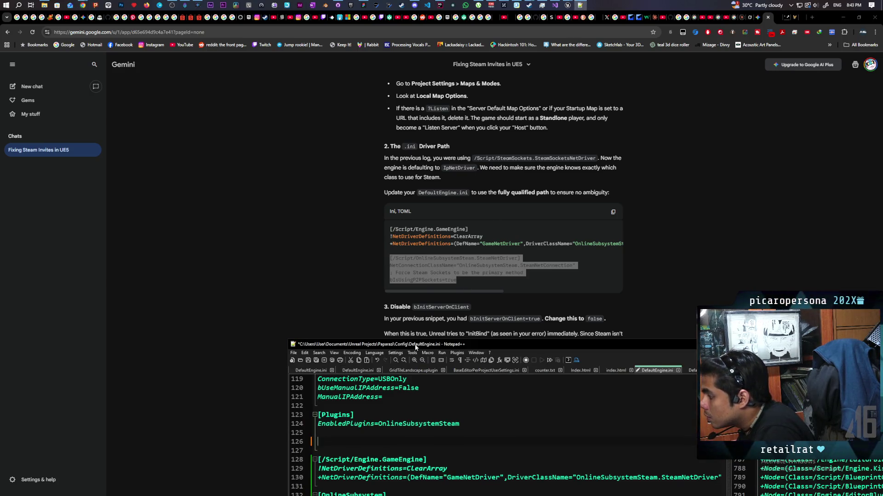
drag(415, 346, 378, 102)
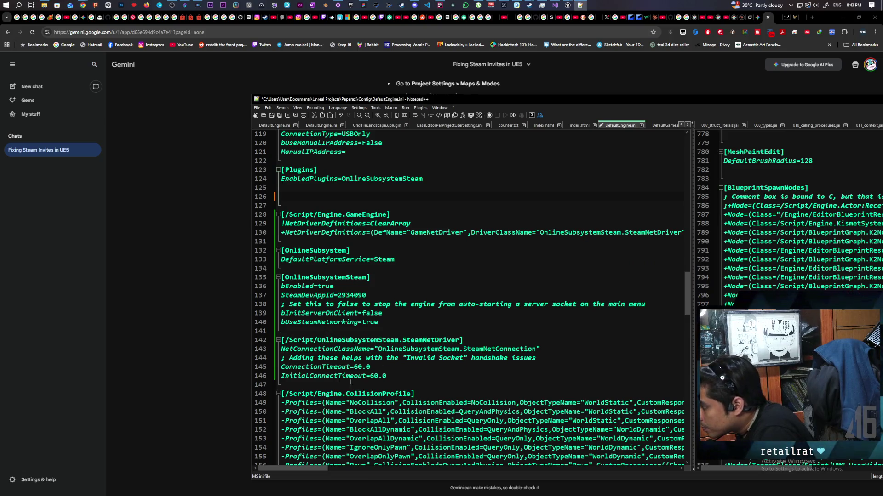
Replace the SteamNetDriver section (lines 142–146) with the bIsUsingP2PSockets=true block and save
drag(388, 375, 267, 343)
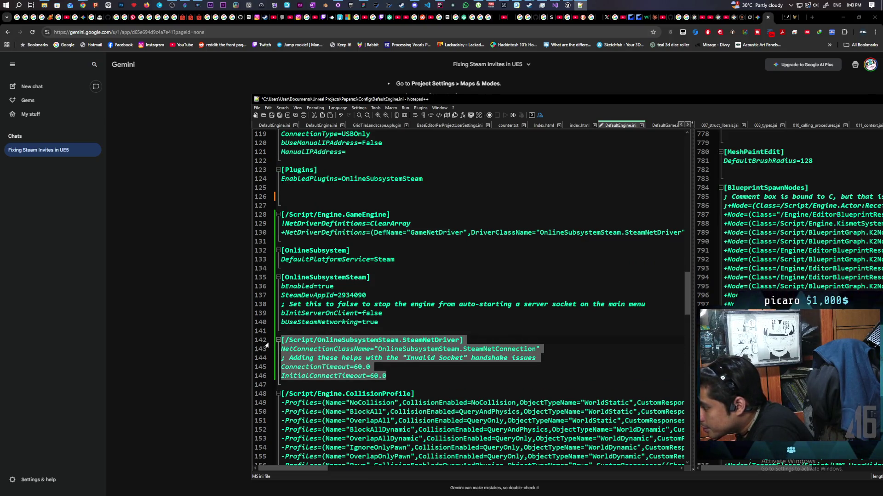
key(ctrl+v)
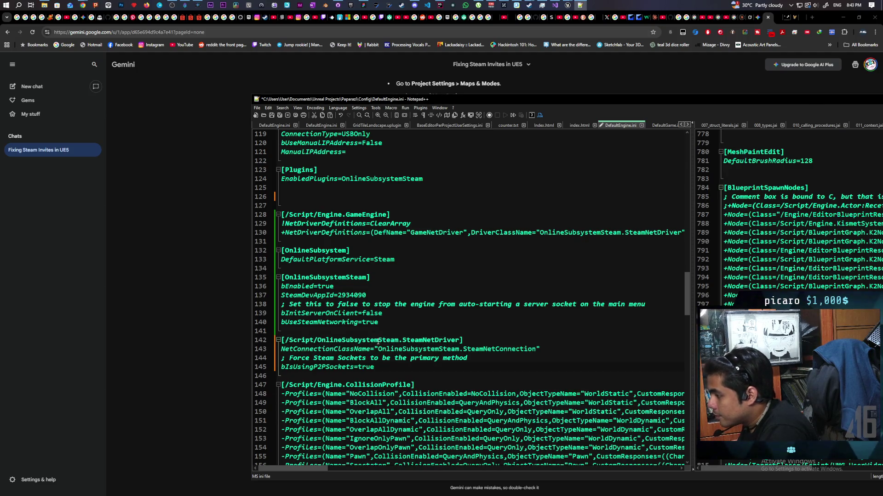
key(ctrl+s)
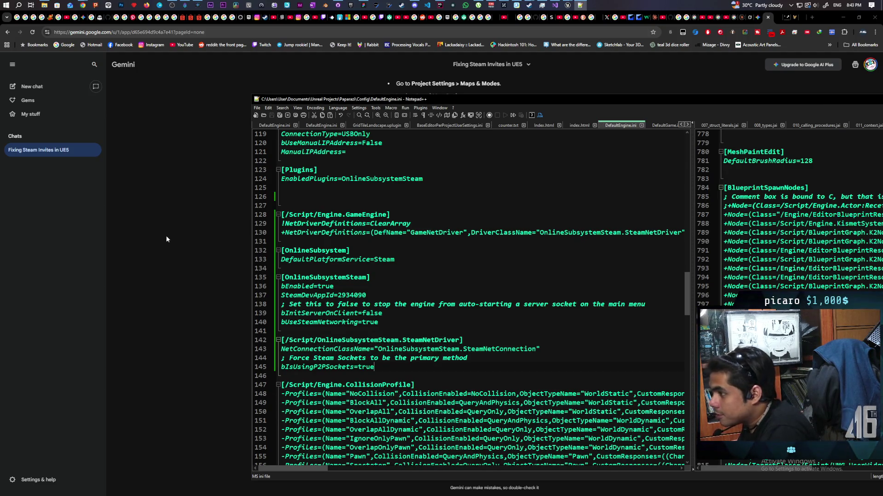
click(176, 241)
mouse_move(539, 5)
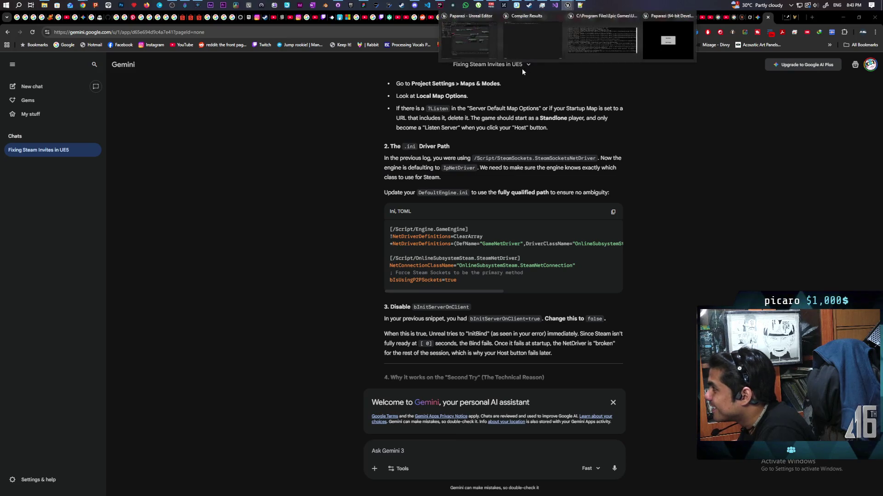
Launch the Standalone game from the Unreal Editor, then close it to relaunch with the log console
click(479, 45)
click(469, 41)
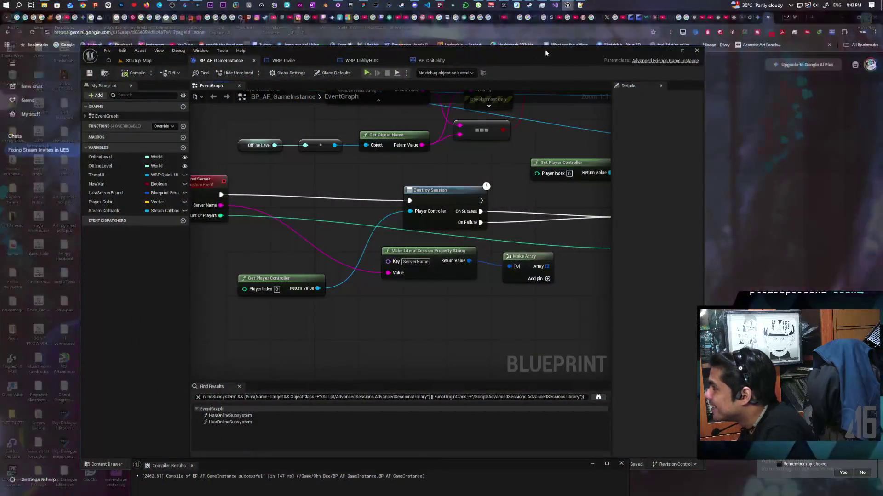
click(666, 41)
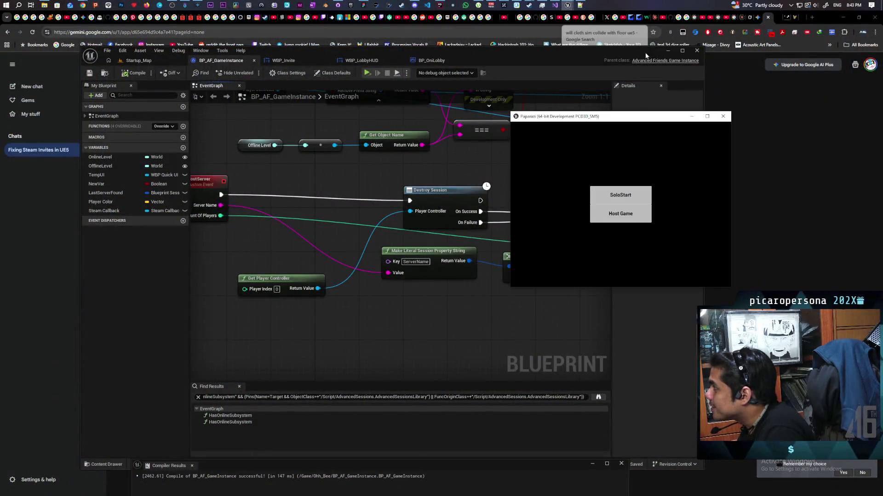
click(724, 117)
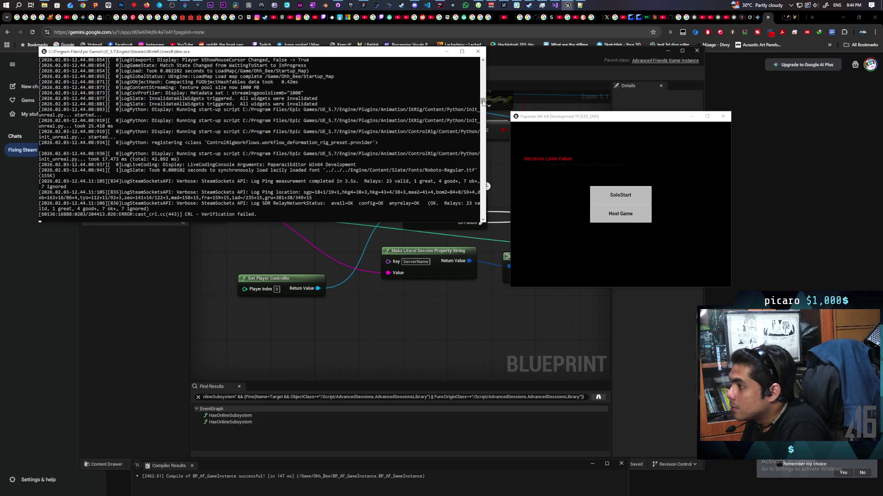
scroll(482, 101, up, 10)
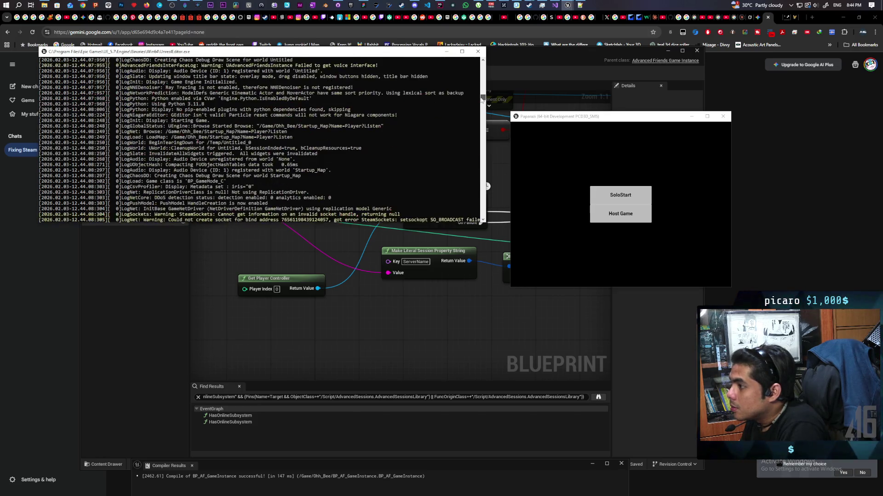
scroll(276, 139, down, 5)
scroll(242, 138, down, 5)
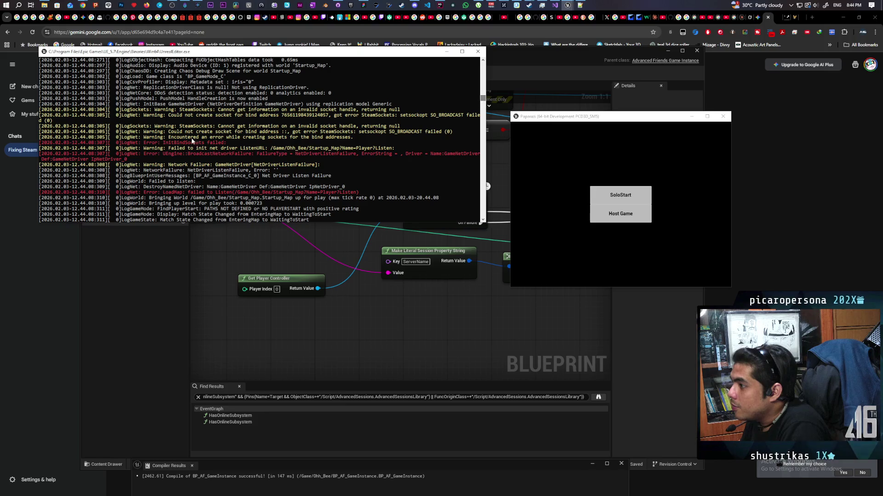
Select the SteamSockets socket-creation and listen net driver failure lines in the log
drag(42, 142, 400, 193)
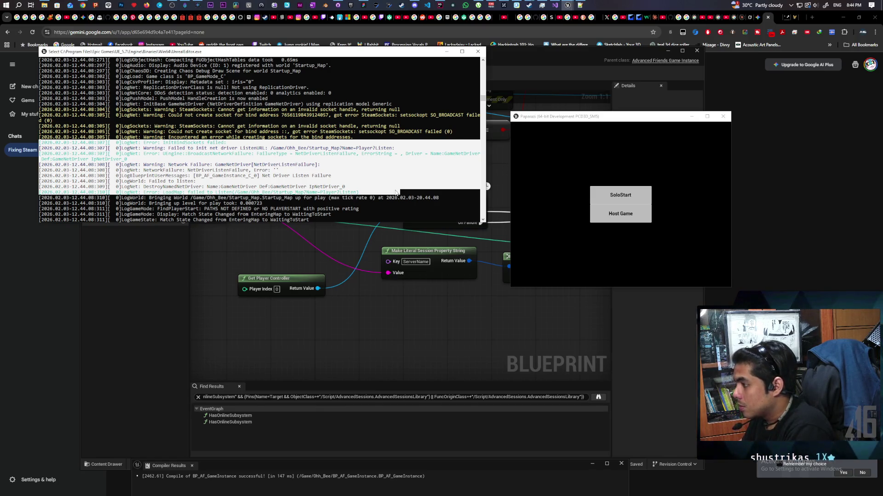
Send the copied listen-failure log lines to Gemini as a new prompt
click(82, 258)
click(31, 281)
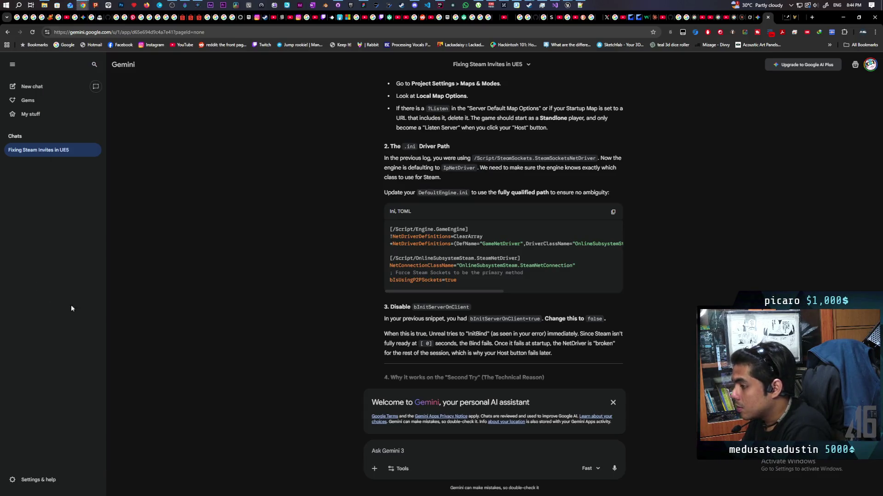
text([2026.02.03-12.44.08:308][  0]LogBlueprintUserMessages: [BP_AF_GameInstance_C_0] Net Driver Listen Failure [2026.02.03-12.44.08:309][  0]LogWorld: Failed to listen: [2026.02.03-12.44.08:309][  0]LogNet: DestroyNamedNetDriver: Name:GameNetDriver Def:GameNetDriver IpNetDriver_0 [2026.02.03-12.44.08:310][  0]LogNet: Error: LoadMap: failed to Listen(/Game/Ohh_Bee/Startup_Map?Name=Player?Listen))
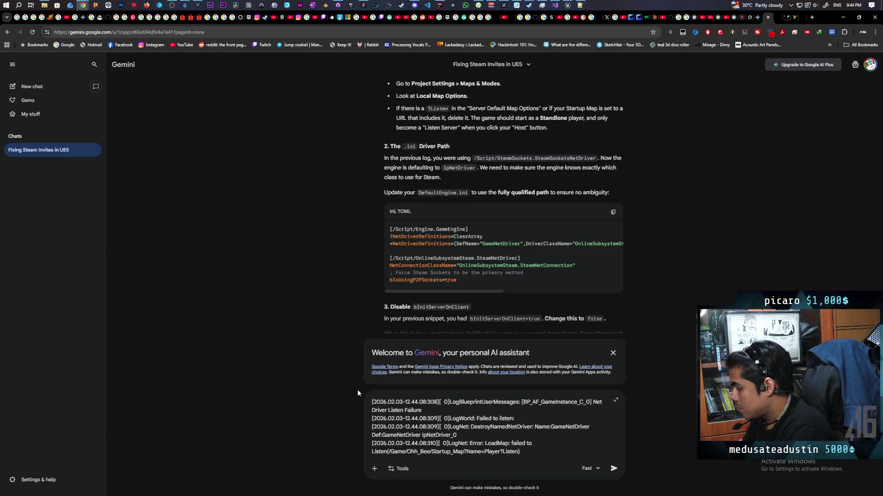
key(Return)
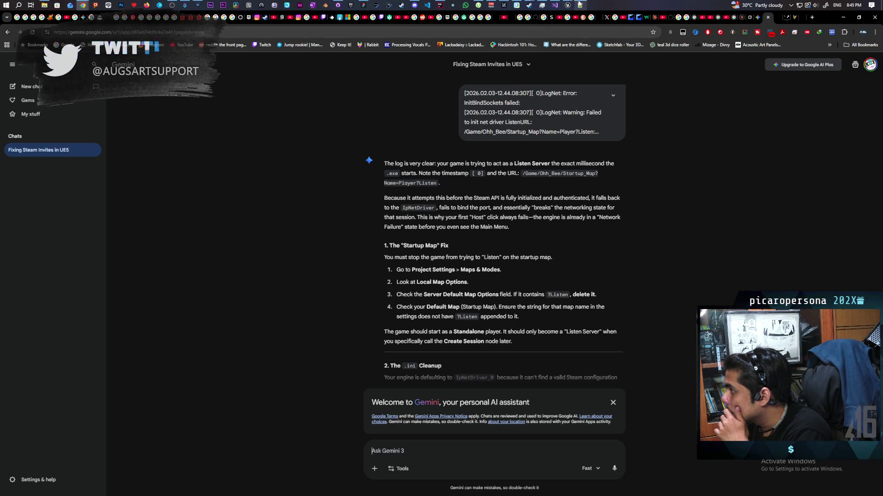
mouse_move(566, 6)
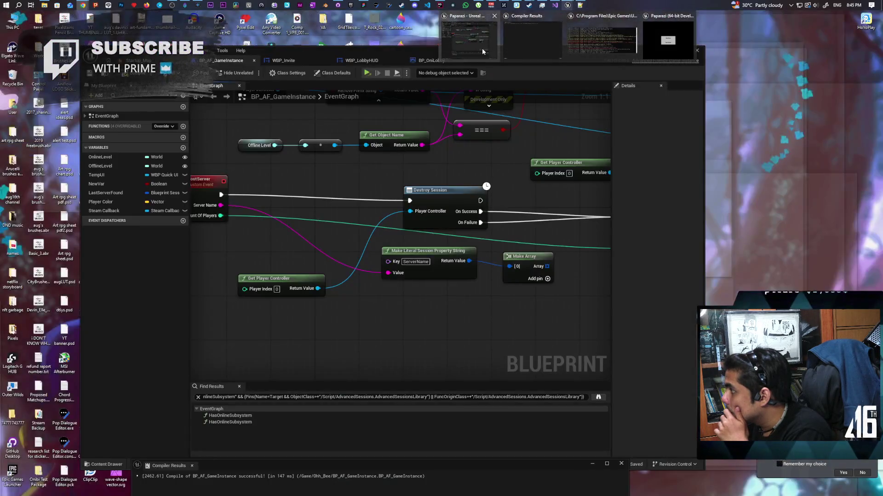
Pan the BP_AF_GameInstance event graph across the EndSession and Open Level nodes
click(482, 47)
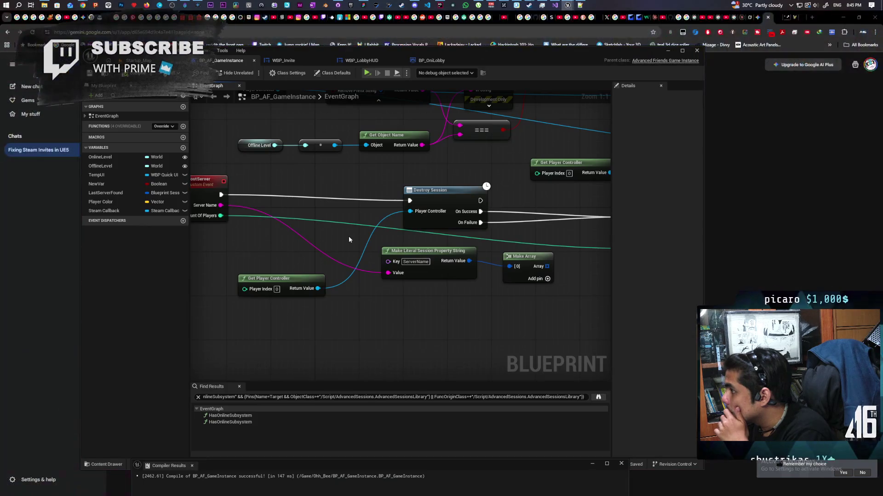
scroll(347, 234, down, 4)
scroll(331, 234, up, 4)
scroll(328, 237, down, 4)
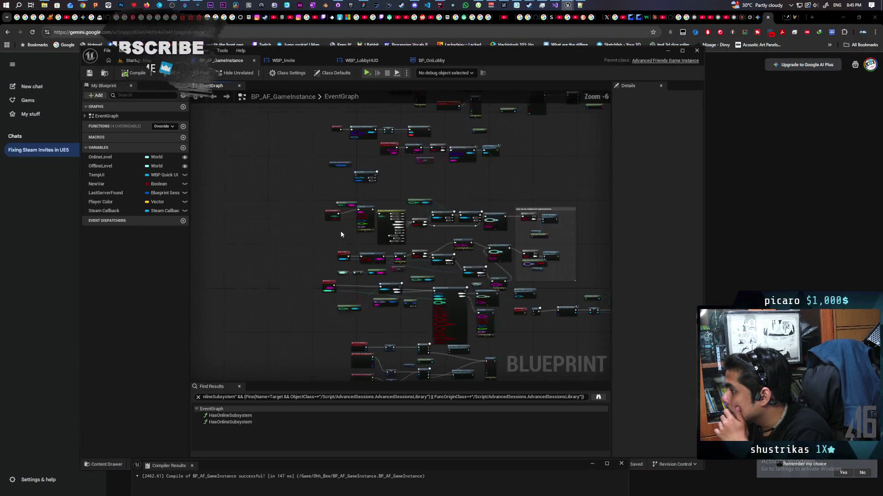
scroll(325, 307, up, 4)
scroll(380, 289, down, 4)
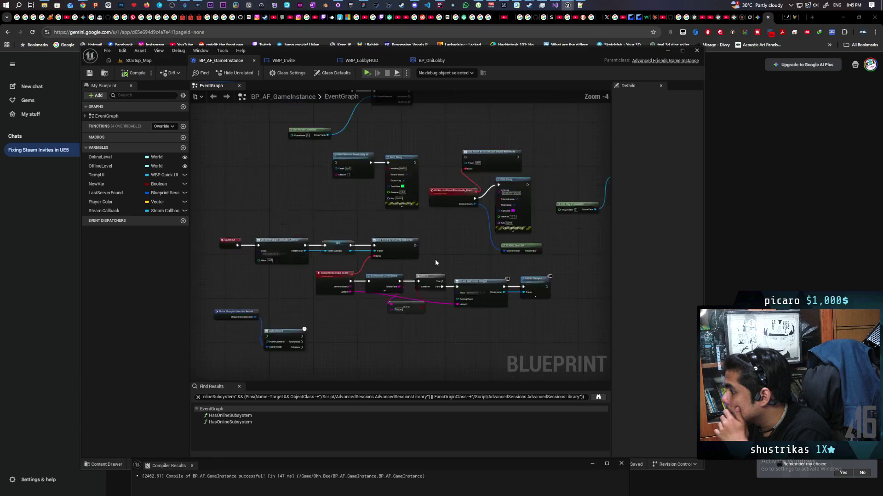
scroll(344, 229, up, 4)
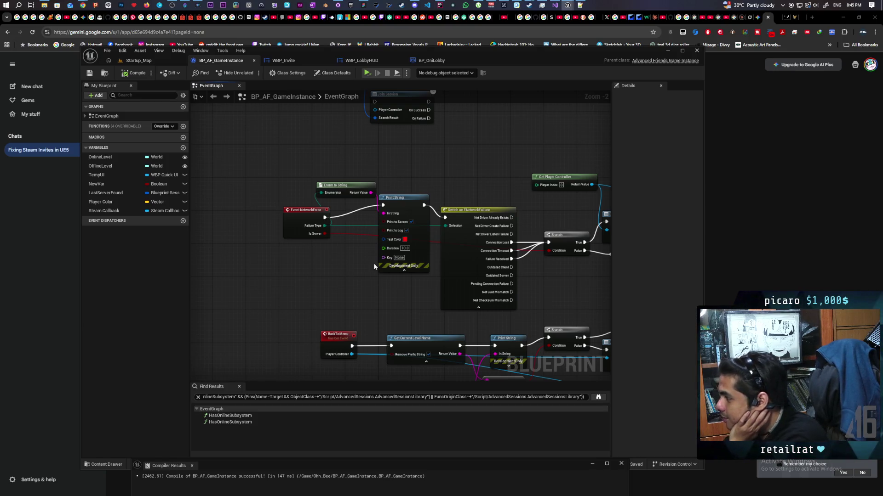
scroll(372, 263, up, 3)
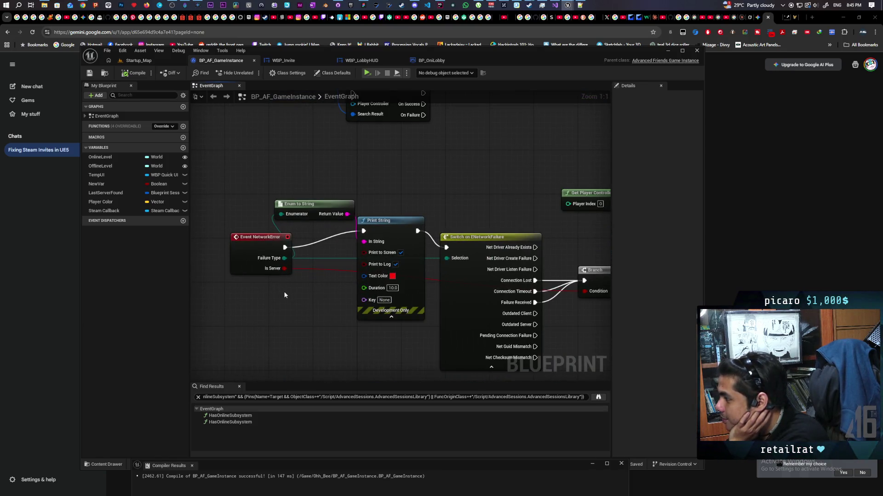
scroll(284, 282, down, 2)
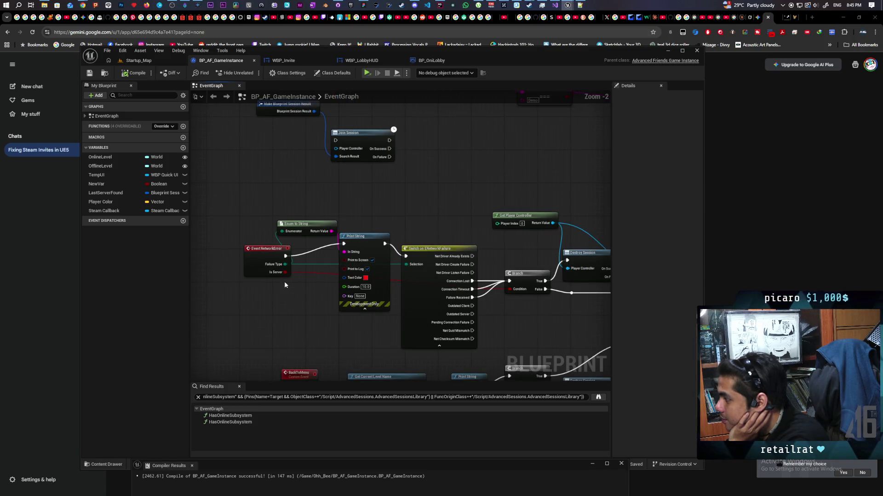
drag(506, 320, 200, 291)
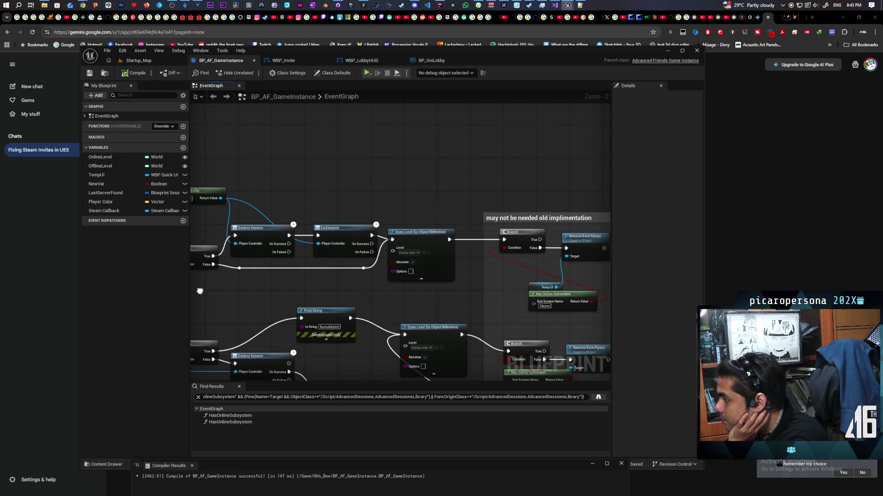
drag(414, 283, 386, 174)
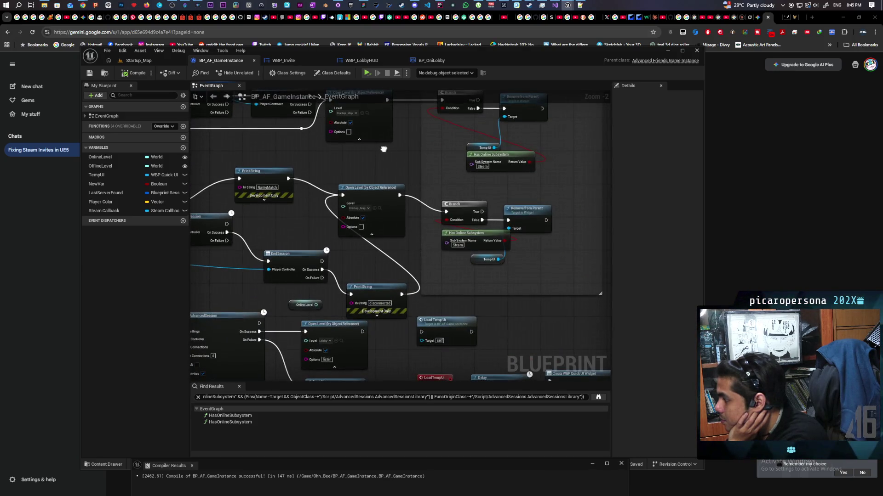
scroll(387, 193, down, 4)
drag(408, 209, 444, 152)
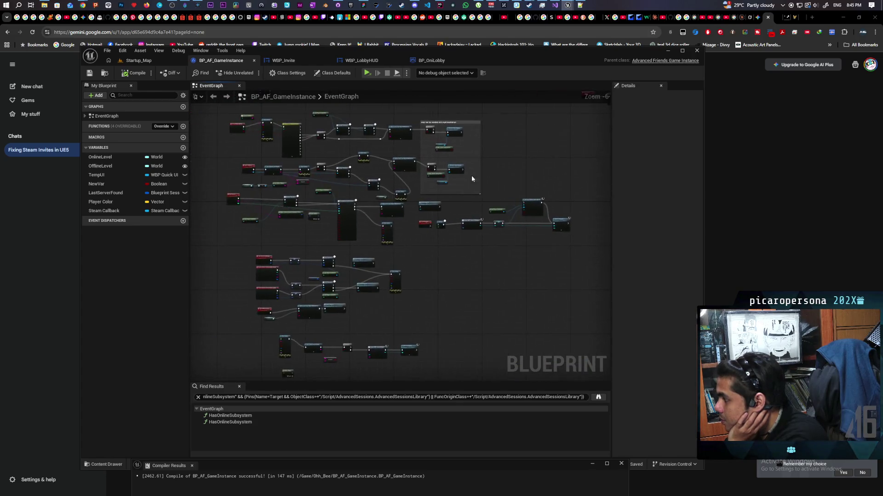
scroll(445, 159, up, 6)
drag(380, 179, 404, 257)
right_click(393, 250)
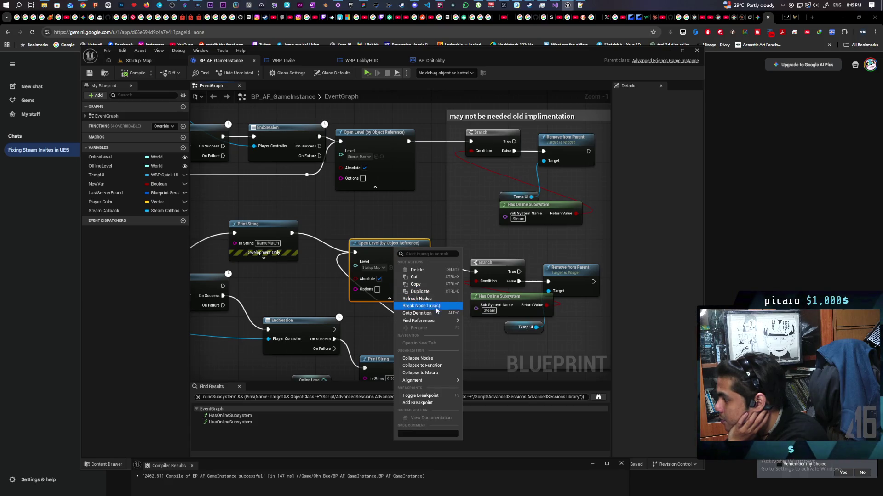
Find References on Open Level and jump to each of the four result nodes, then return to Gemini
mouse_move(419, 320)
click(484, 339)
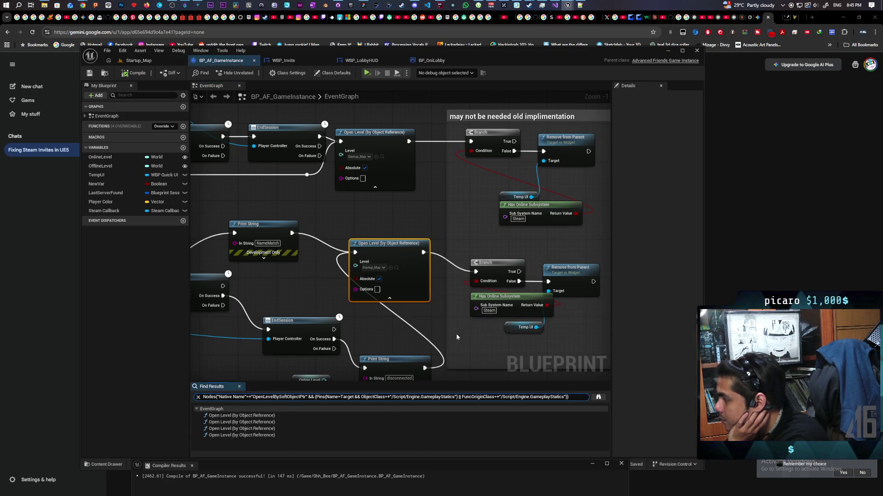
double_click(255, 420)
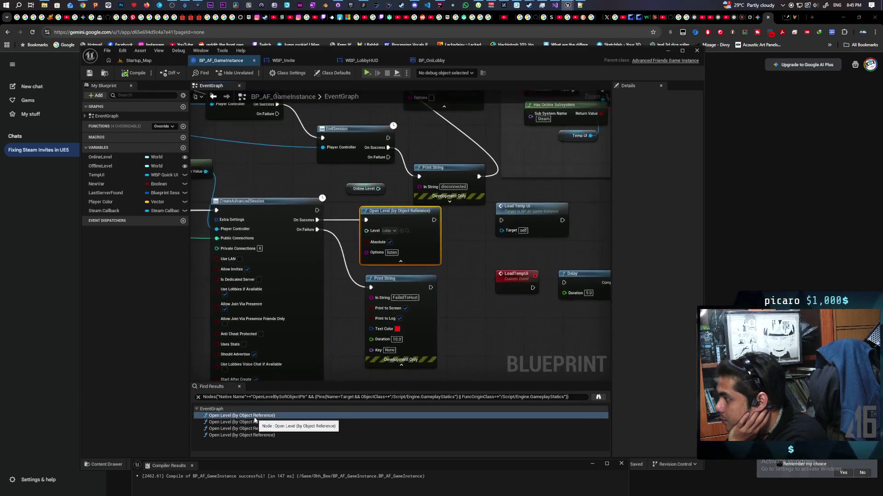
double_click(241, 429)
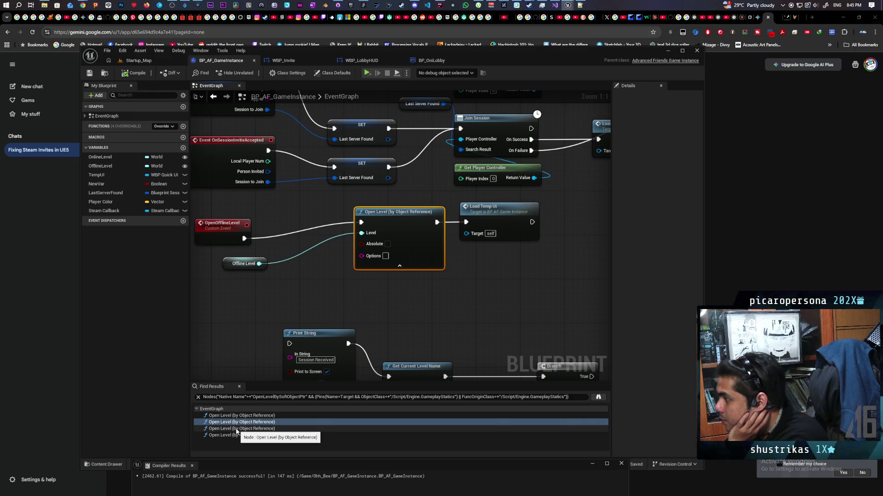
double_click(237, 429)
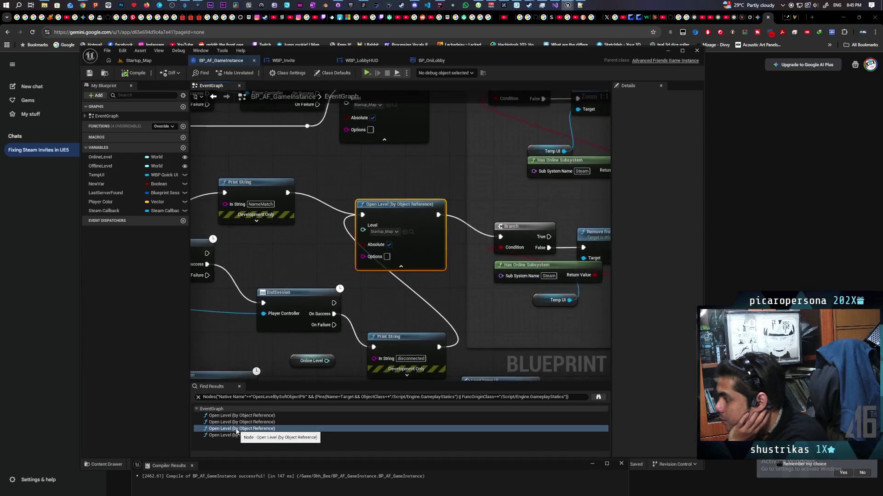
double_click(237, 436)
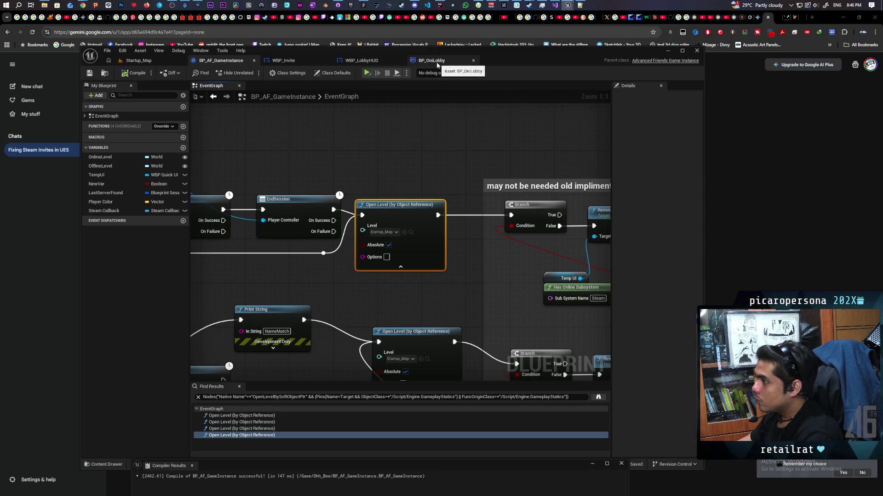
key(alt+Tab)
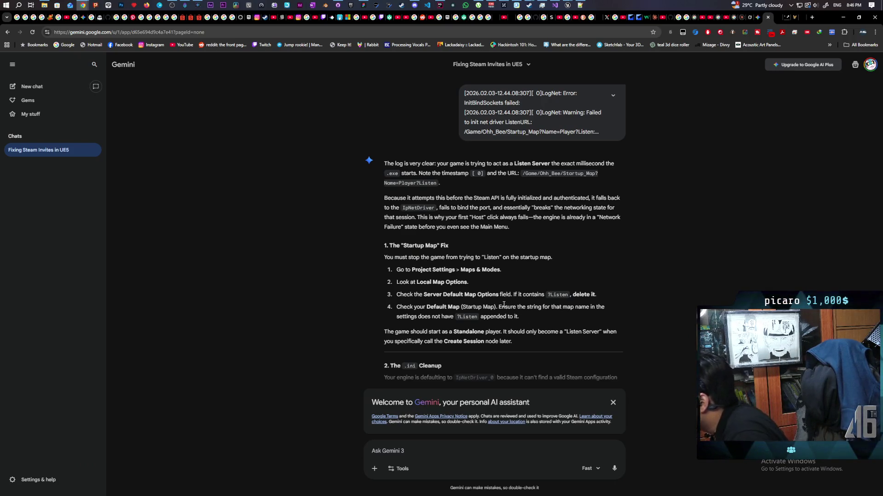
scroll(516, 279, down, 3)
scroll(511, 312, down, 3)
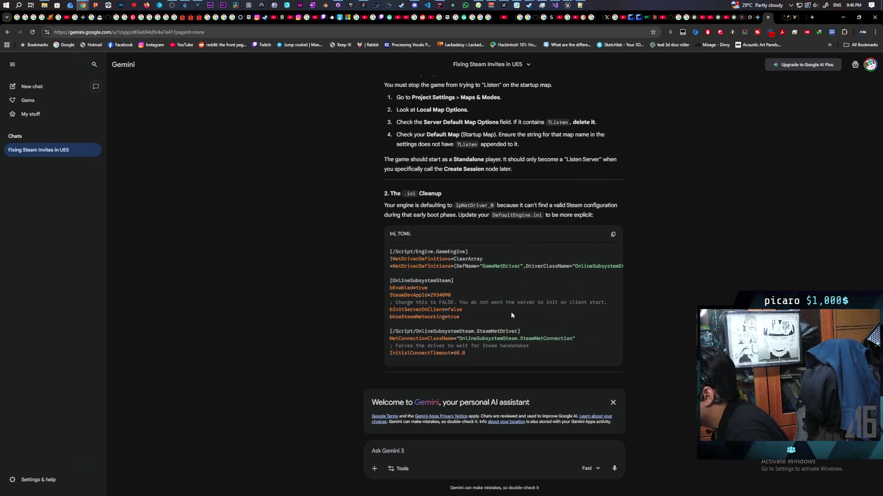
scroll(354, 317, down, 1)
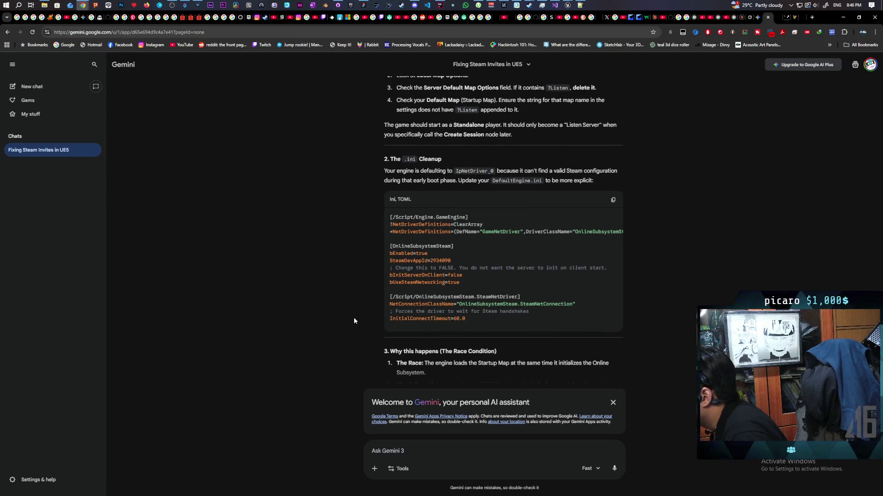
Ask Gemini why all these problems started after its earlier fix
click(423, 453)
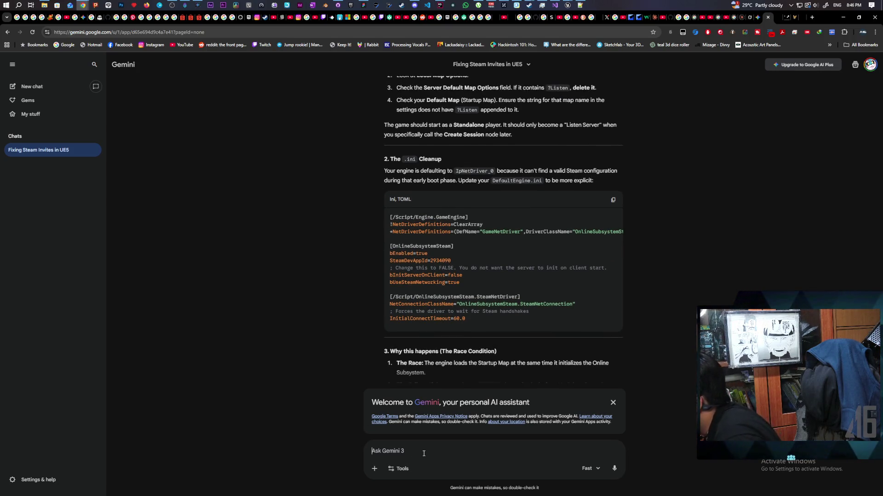
text(why )
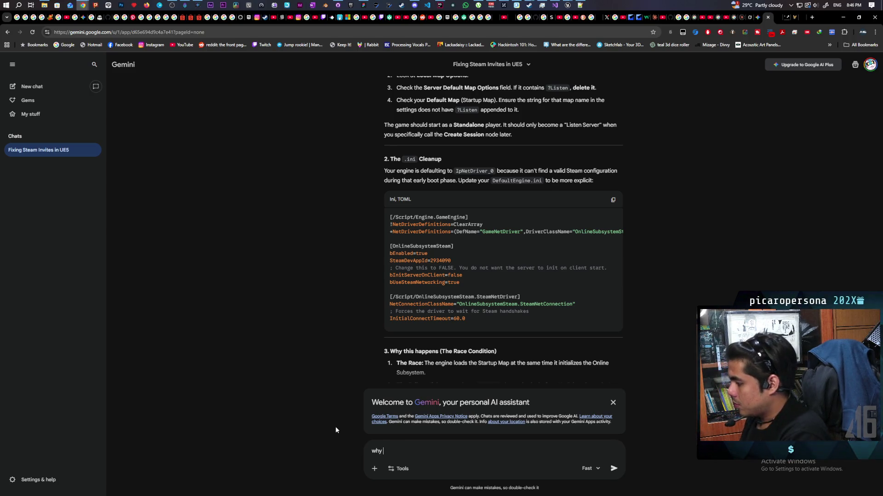
text(did all th)
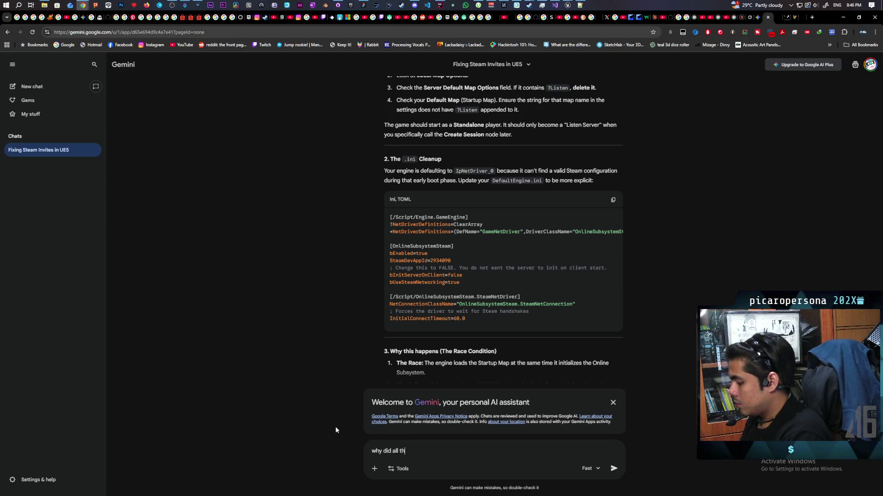
text(ese probl)
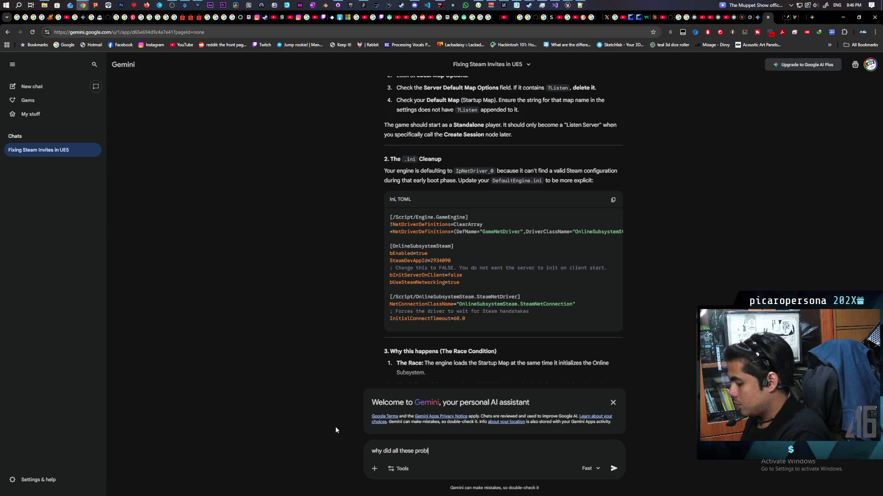
text(ems start )
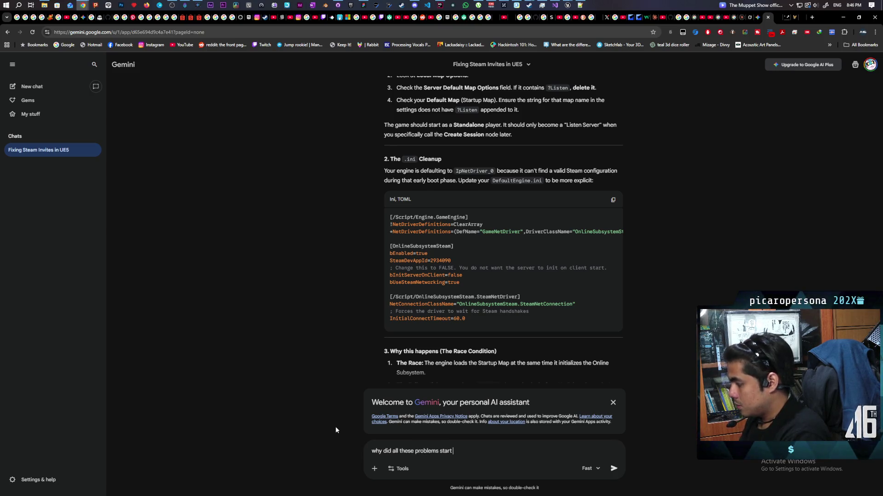
text(after your )
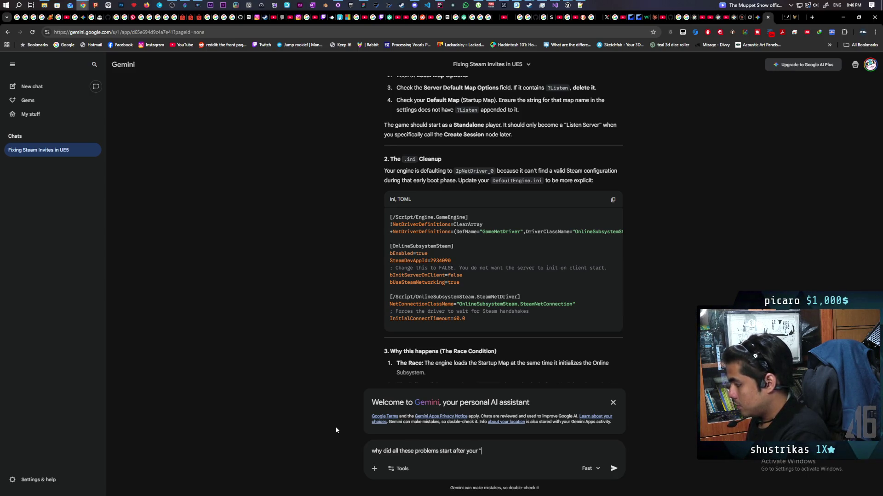
text(")
key(Return)
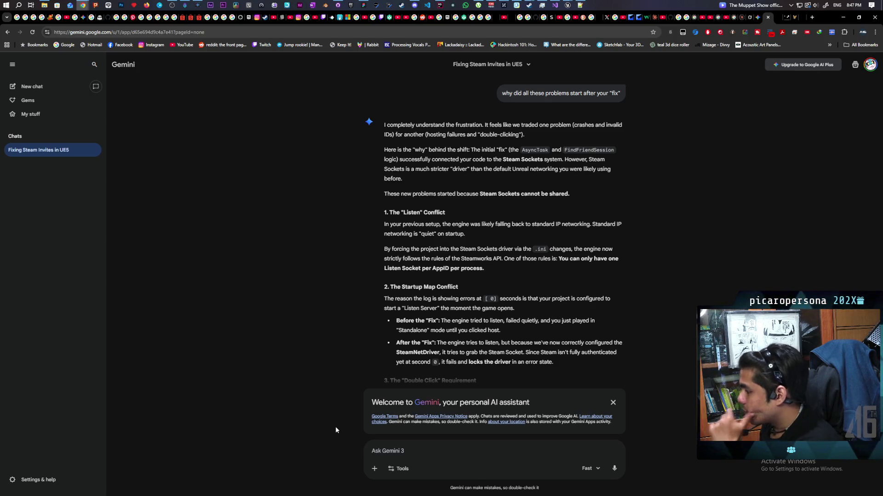
text(whi)
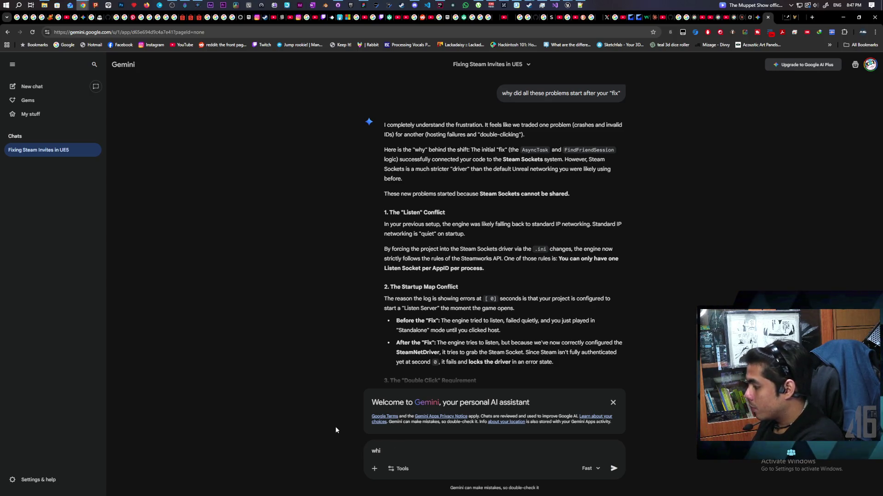
Ask Gemini 'why is it trying to be a listen server from the get go' and return to Unreal
key(BackSpace)
text(y is it)
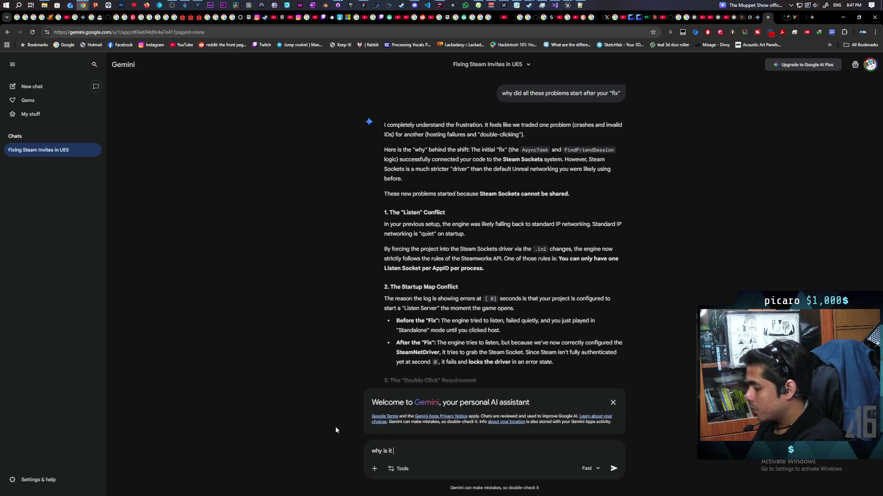
text( trying to be a listen server from the get)
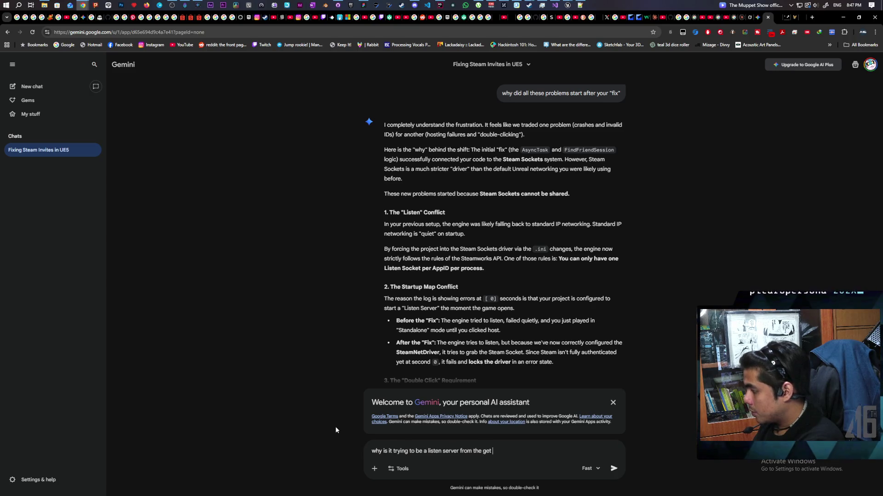
text( go)
key(Return)
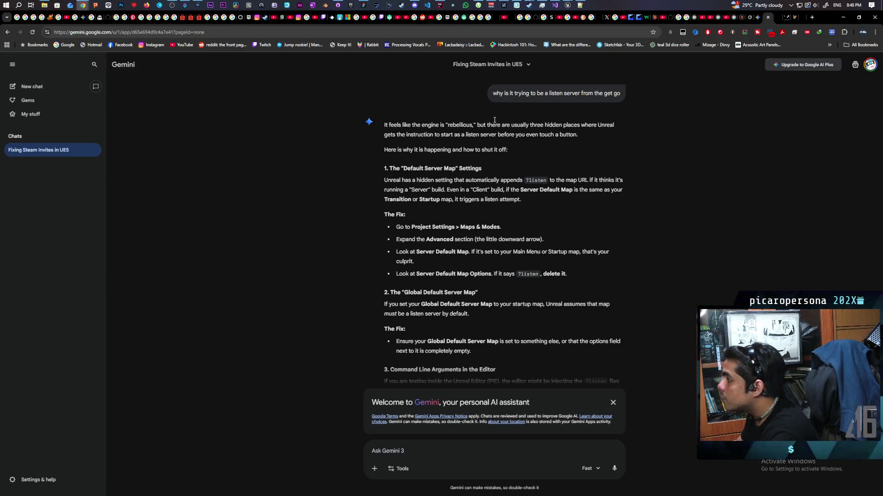
click(483, 31)
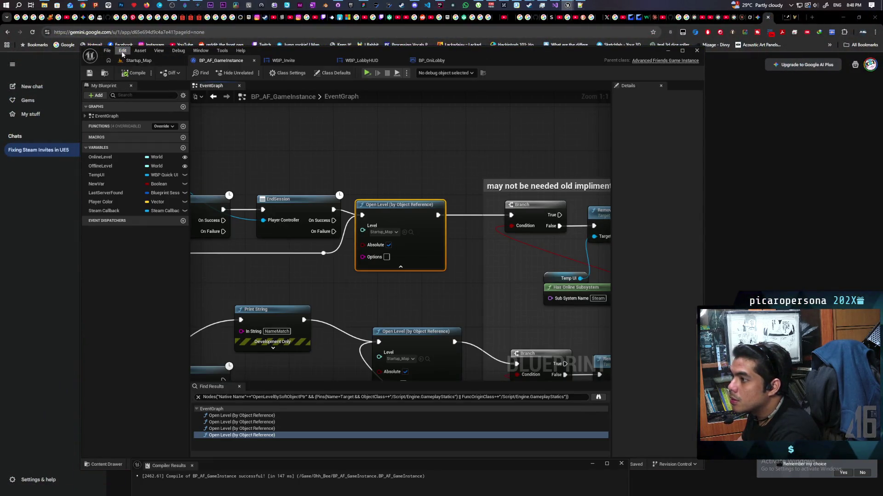
Check in Project Settings that Server Default Map points to Entry, then return to Gemini
click(122, 52)
click(147, 136)
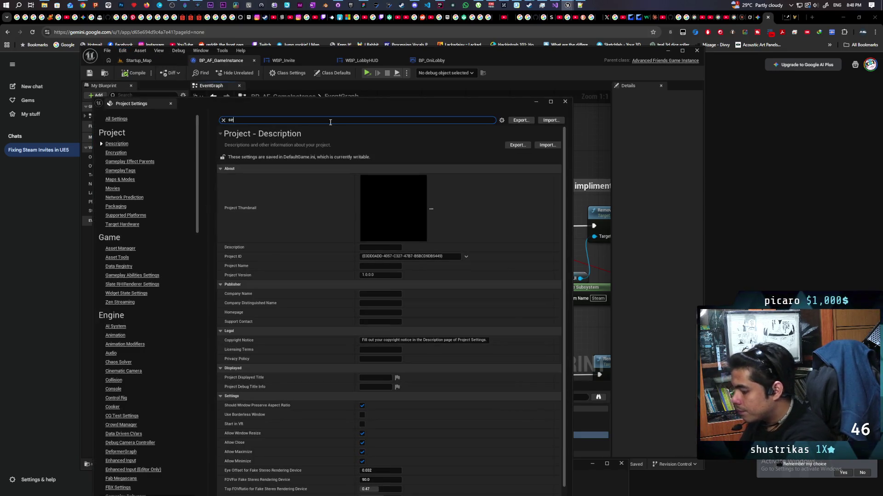
text(server)
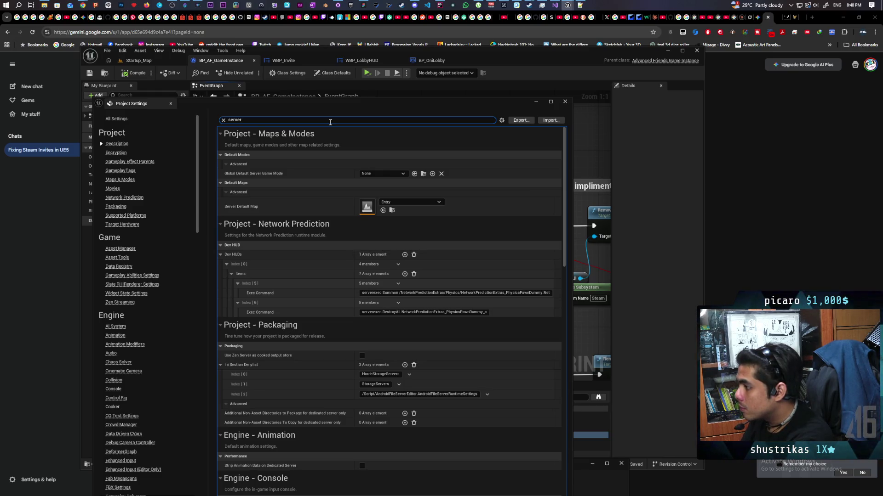
click(392, 220)
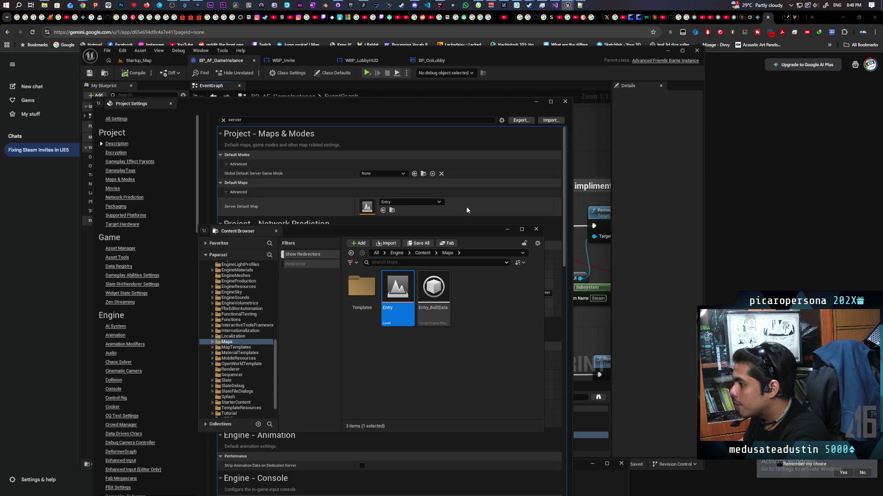
click(753, 248)
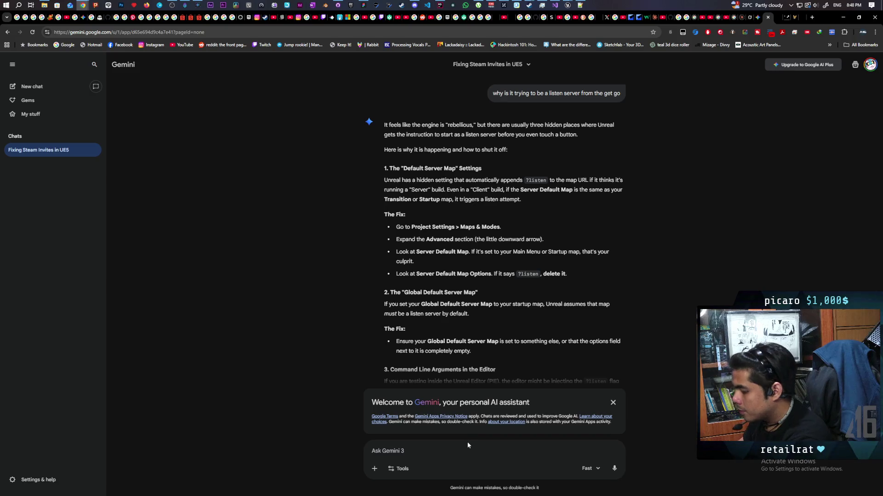
text(server default map is)
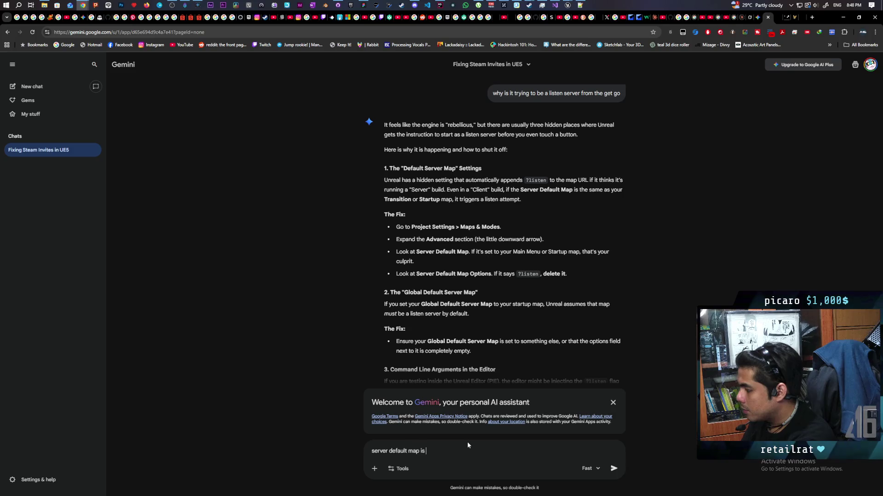
text( entry)
Send Gemini the note that the server default map is Entry
key(Return)
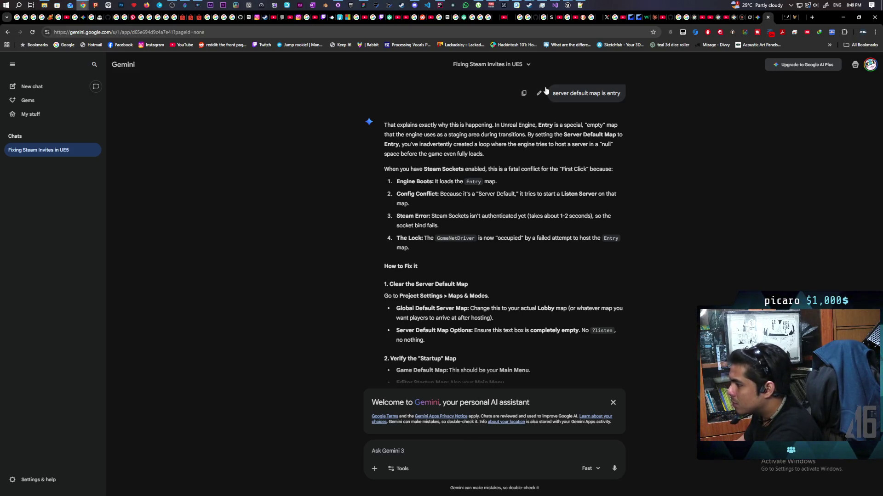
mouse_move(409, 6)
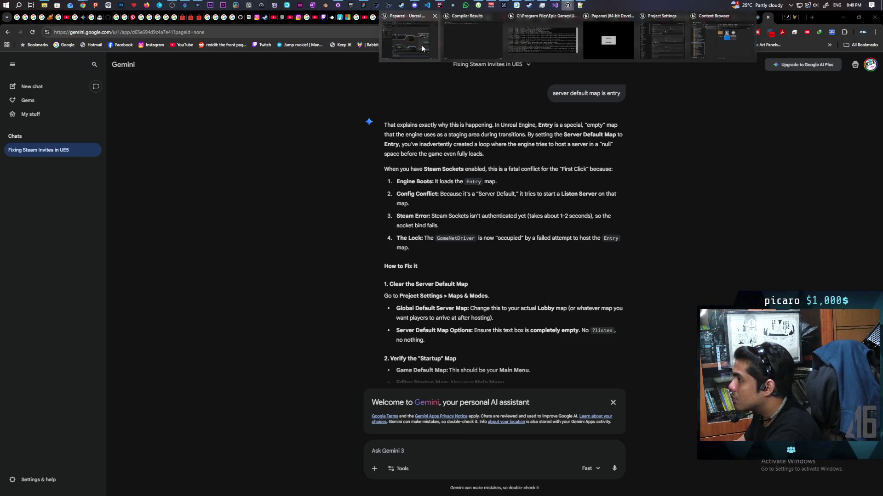
Clear the Server Default Map to None in Project Settings and close the window
click(421, 45)
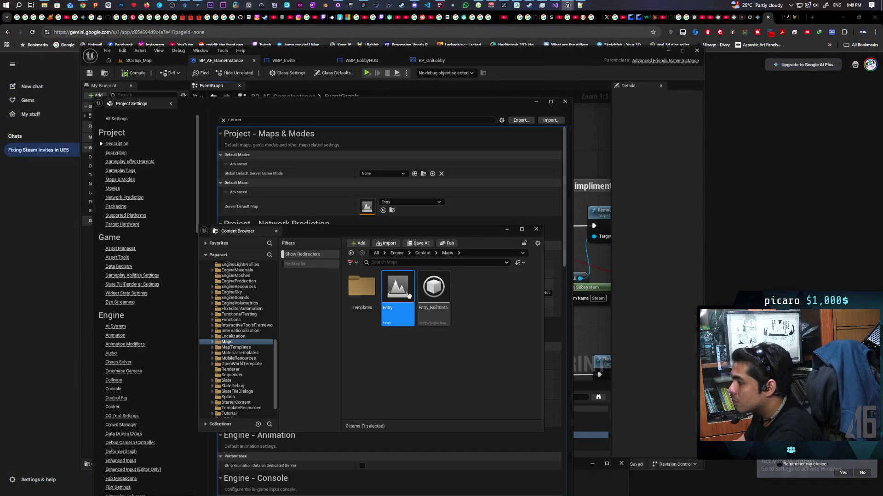
click(535, 229)
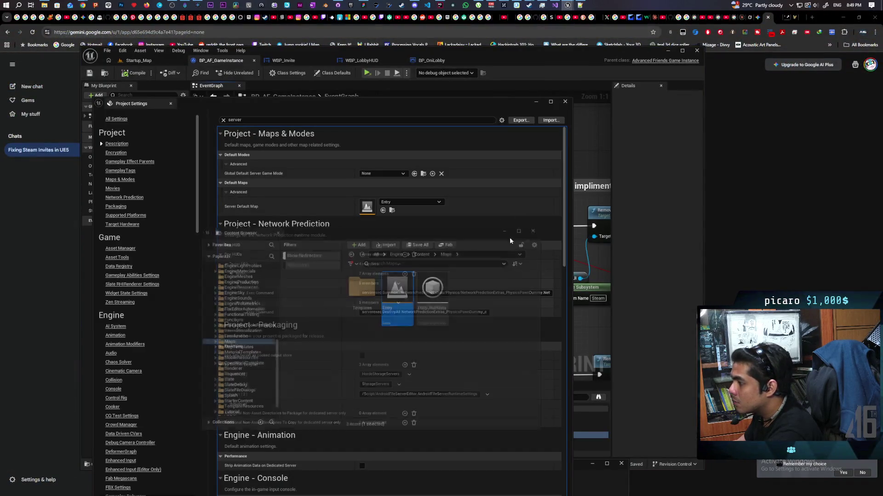
click(415, 202)
click(421, 242)
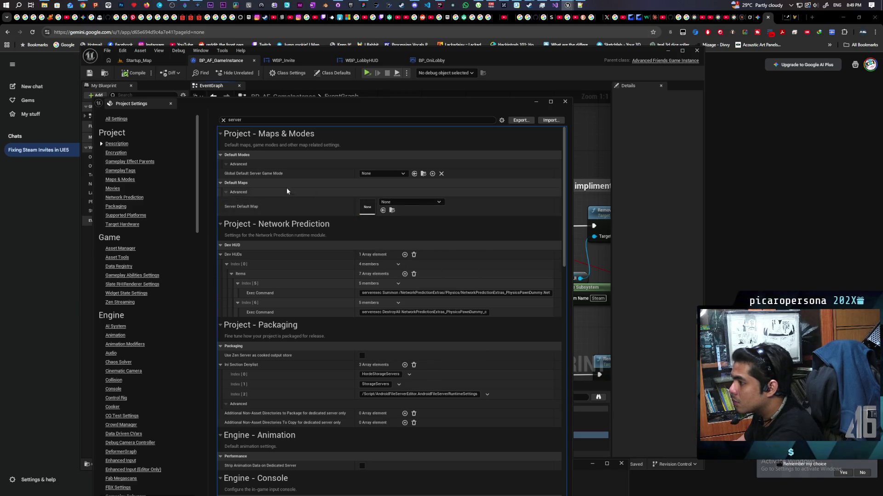
click(565, 104)
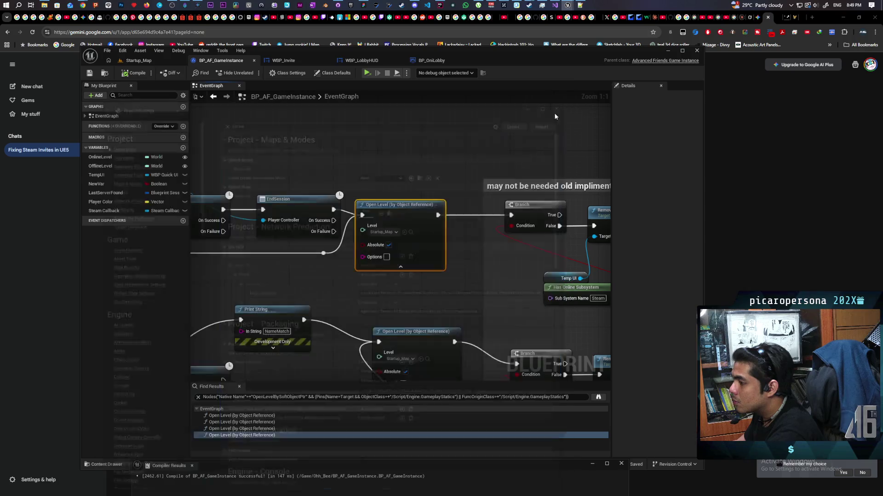
Recompile BP_AF_GameInstance, skip the locked-package save, and return to Startup_Map
click(89, 73)
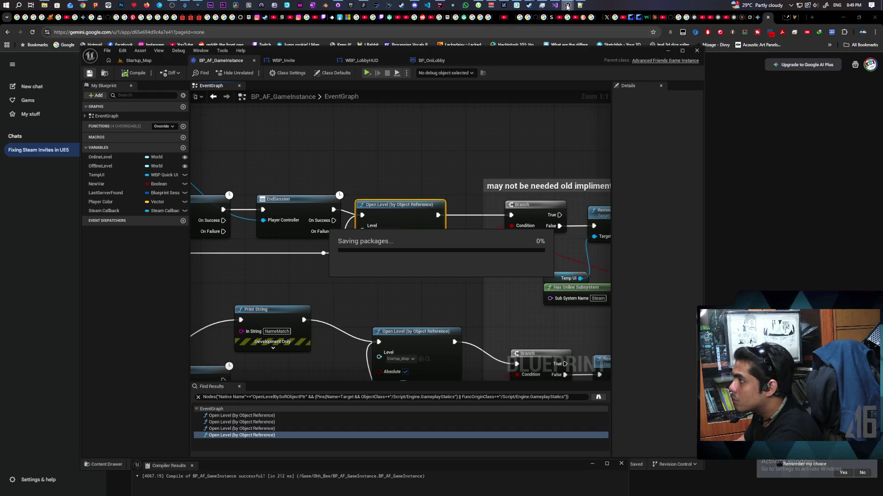
mouse_move(567, 5)
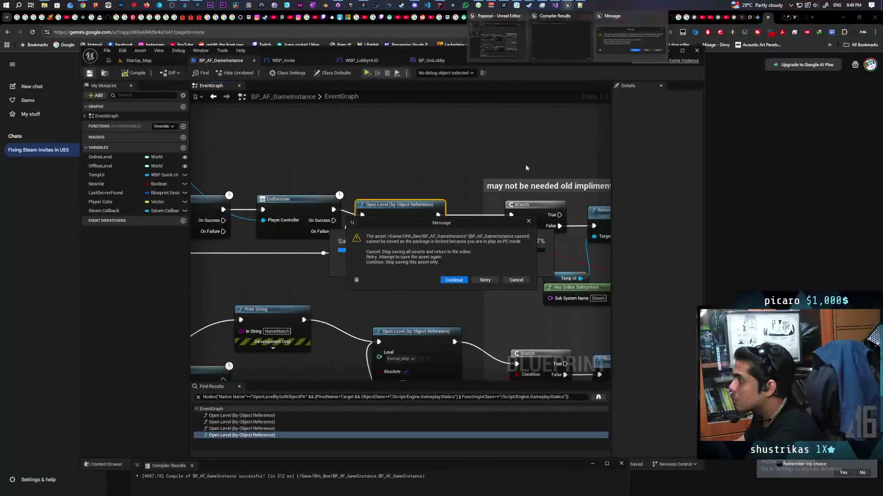
click(461, 281)
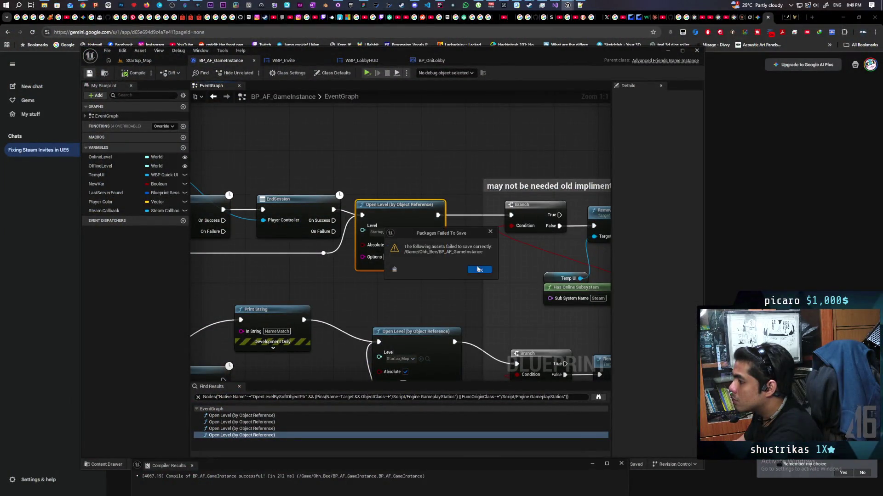
click(478, 270)
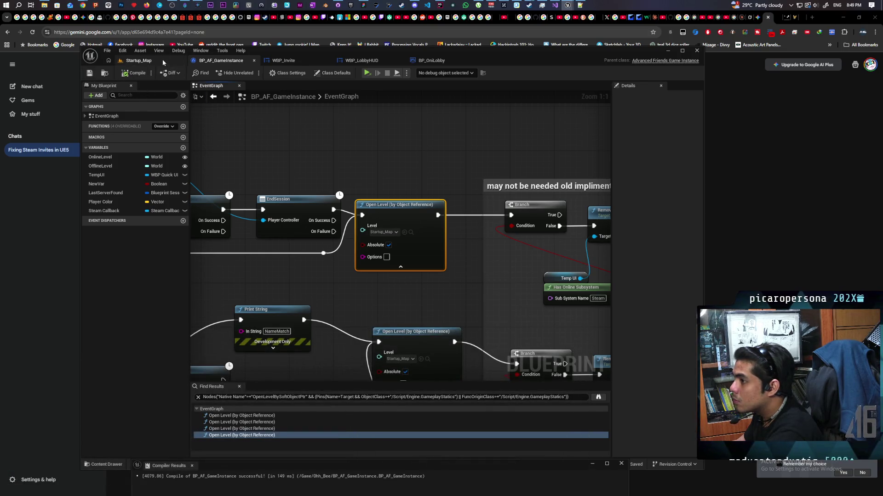
click(138, 61)
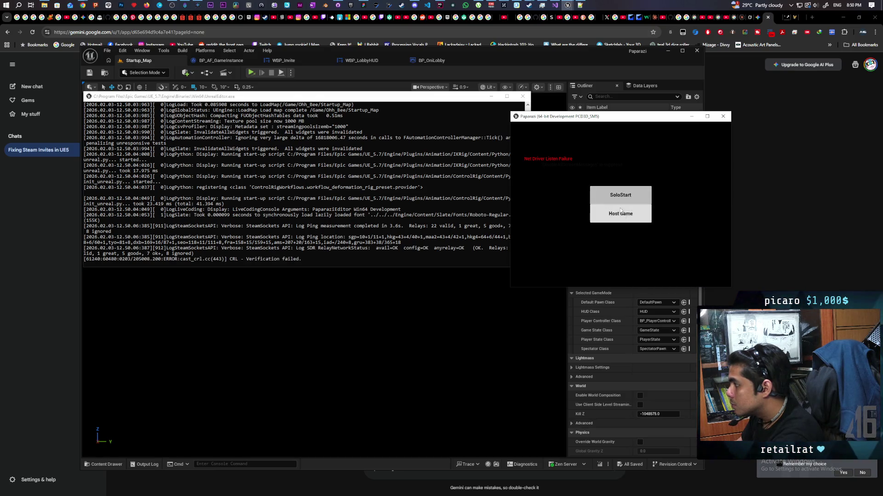
Try Host Game twice in the Paparazi window, close it, and return to Gemini
click(621, 214)
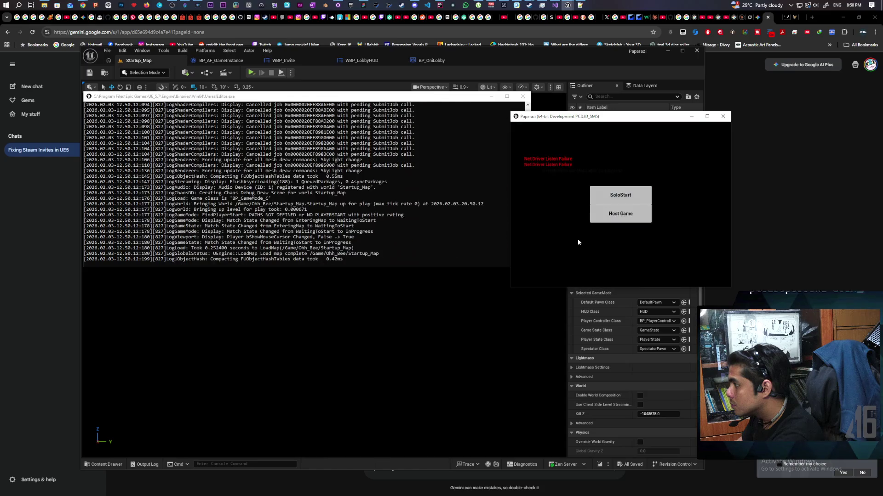
click(605, 216)
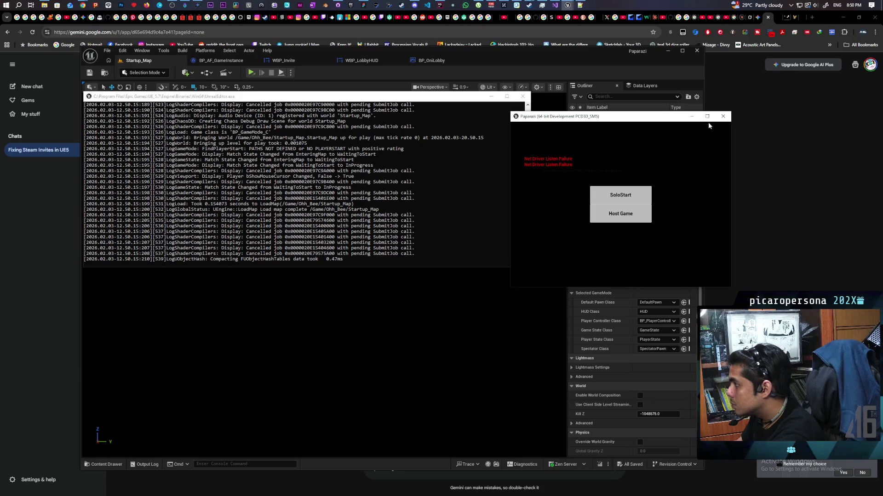
click(724, 117)
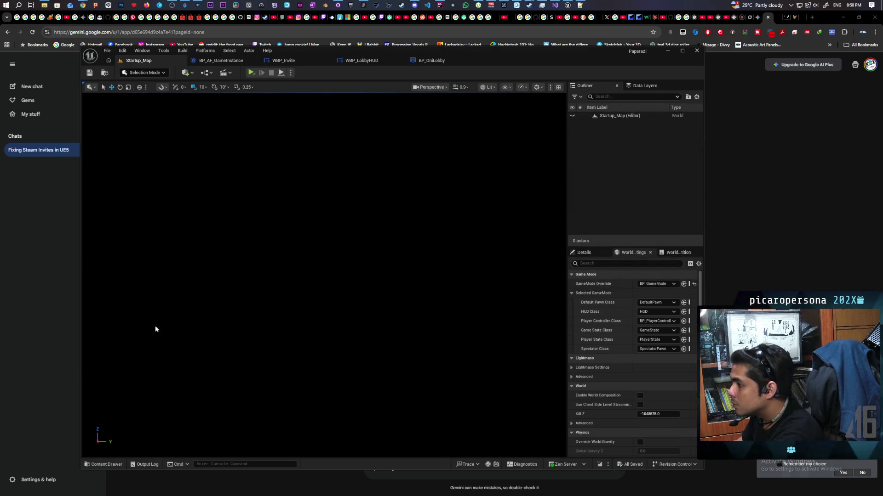
click(53, 364)
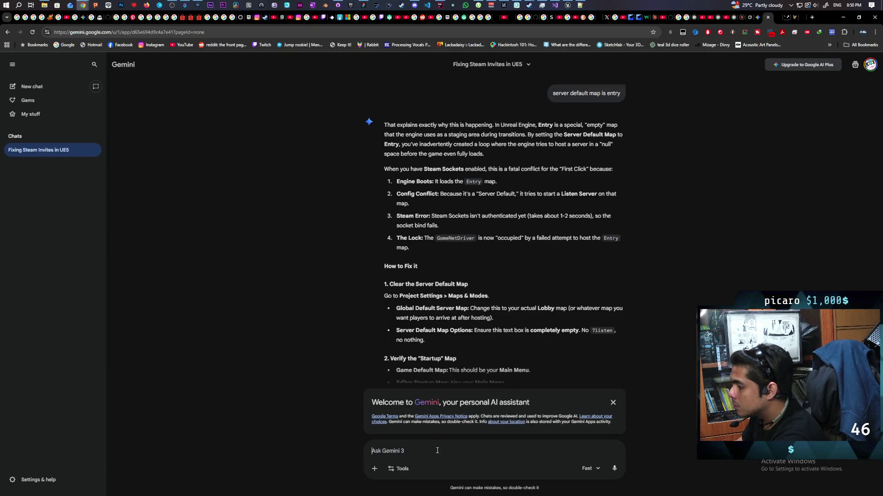
text(btw )
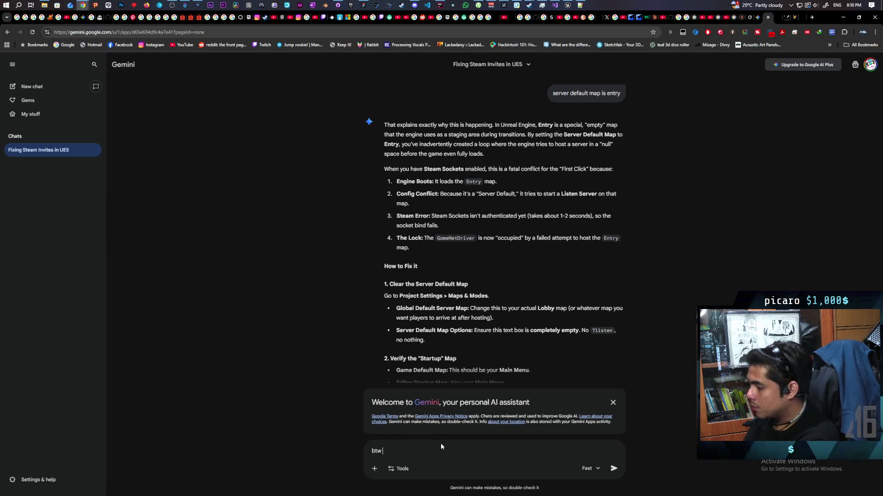
text(your ")
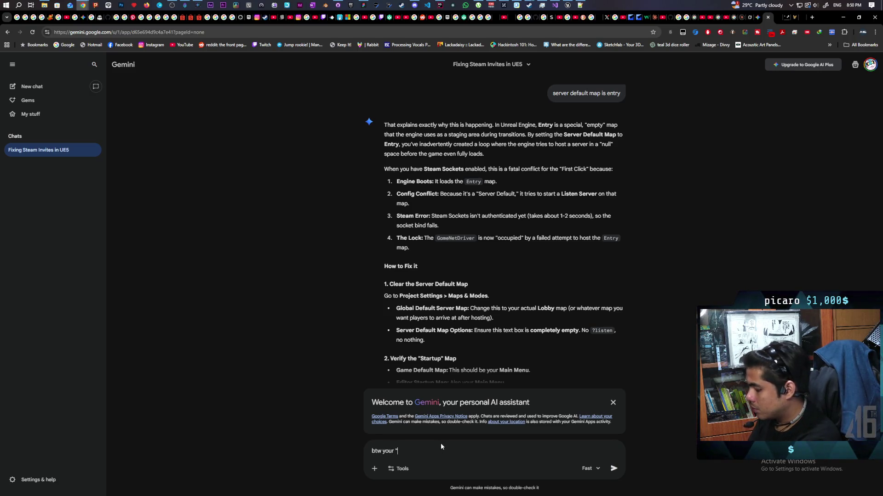
text(fix" in the)
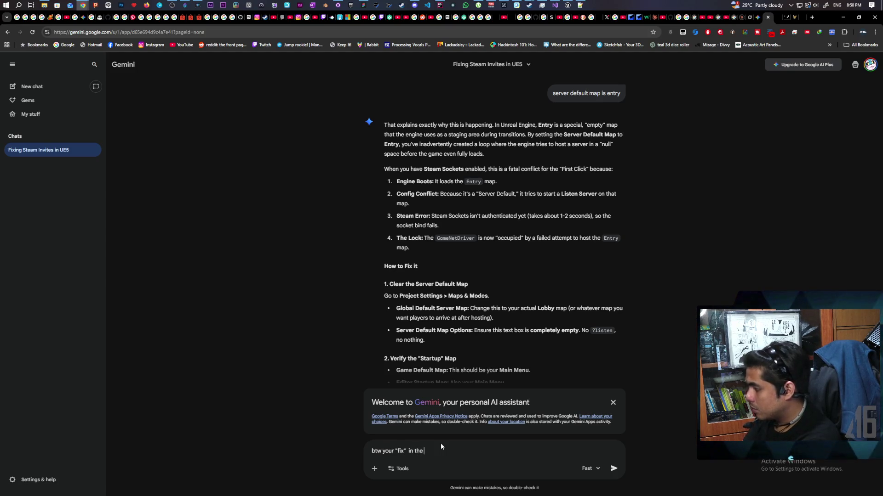
text( engine ini not o)
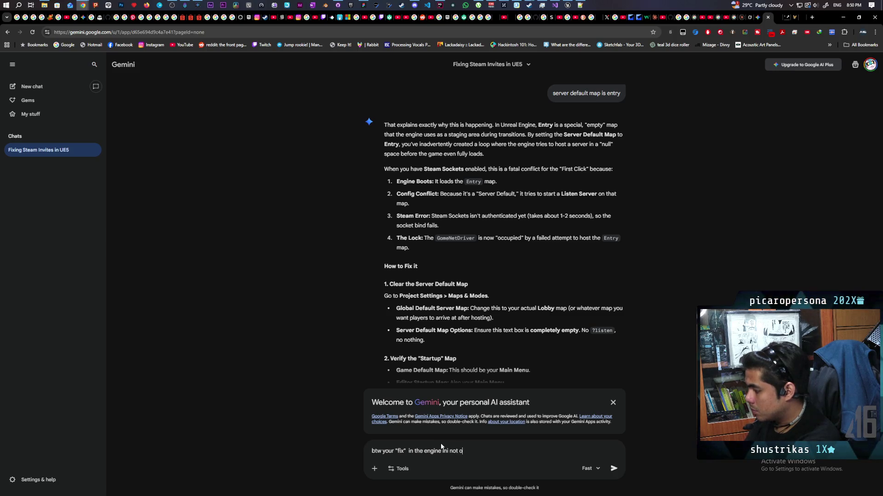
text(nly causes the the error )
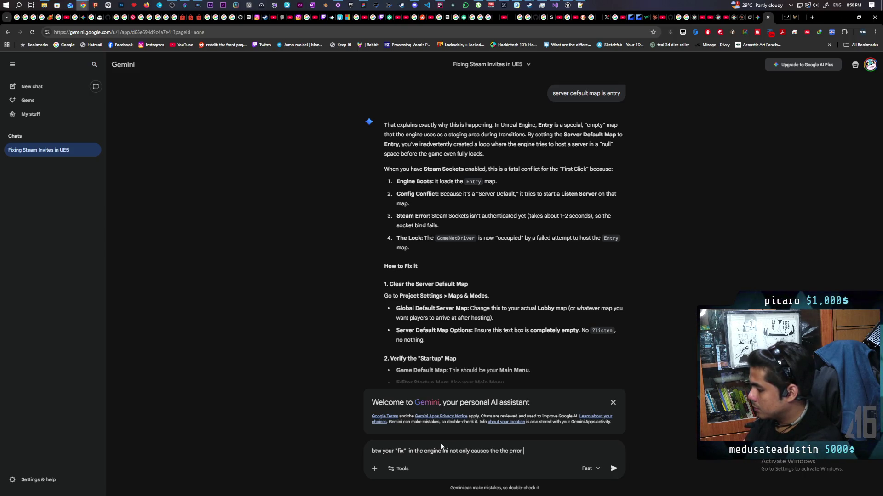
text(to fire on)
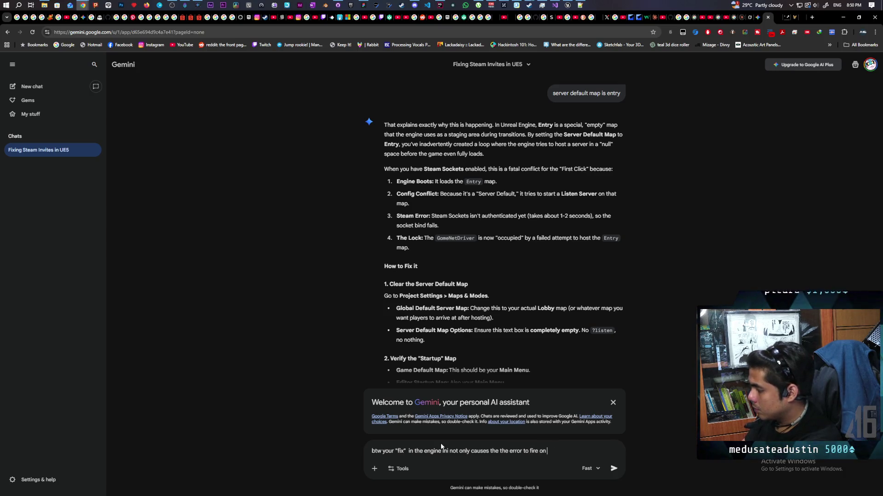
text( exe start, even)
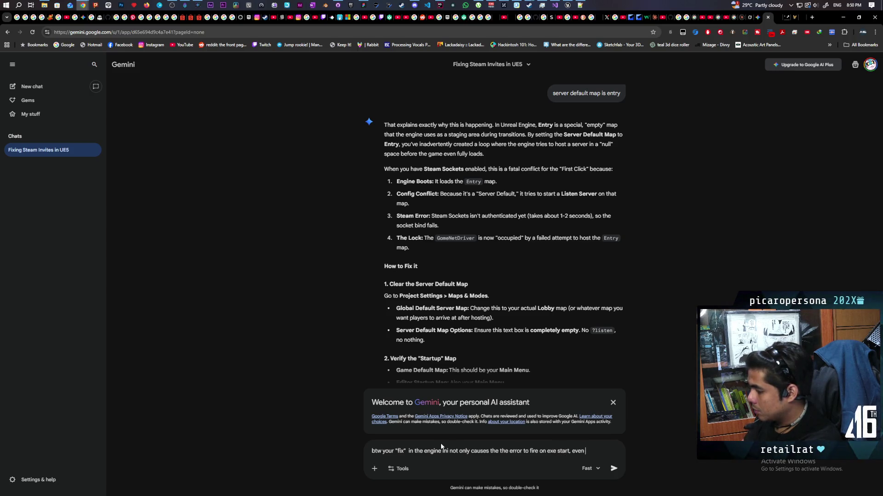
text(j)
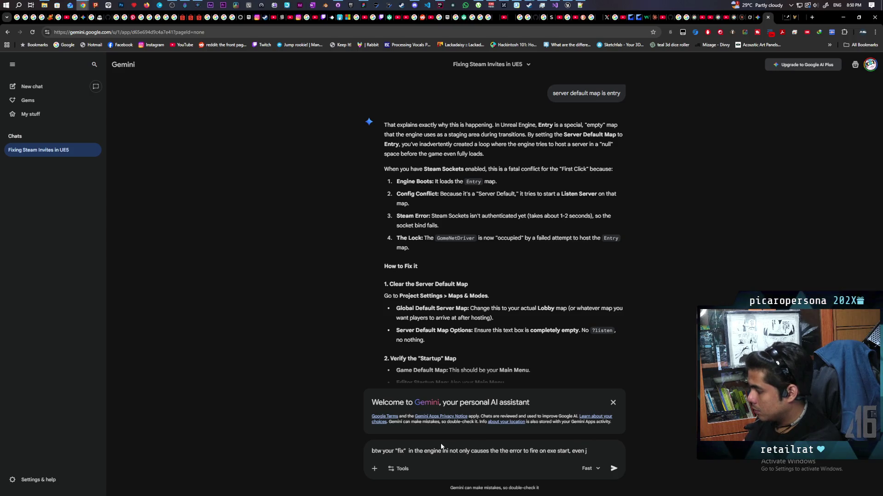
key(BackSpace)
text(trying to )
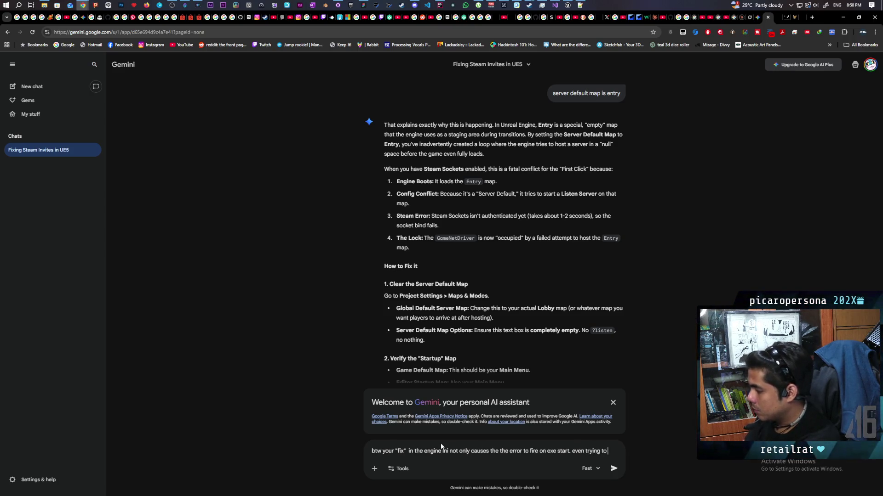
text(ost a session)
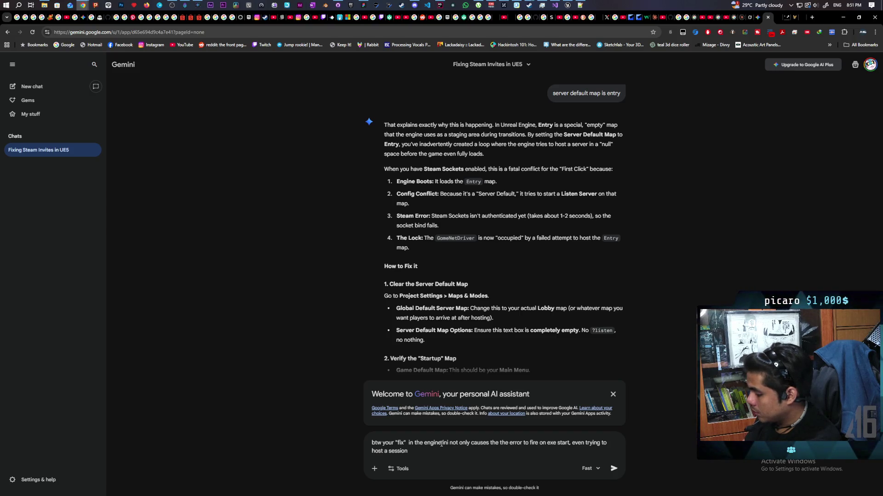
text(lways fail)
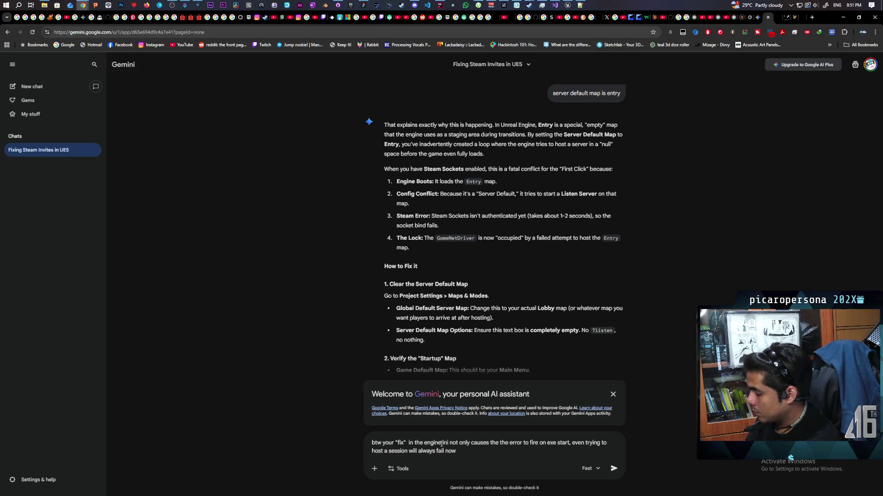
text( now)
Send Gemini the report that the ini fix breaks startup and hosting, then switch to DefaultEngine.ini
key(Return)
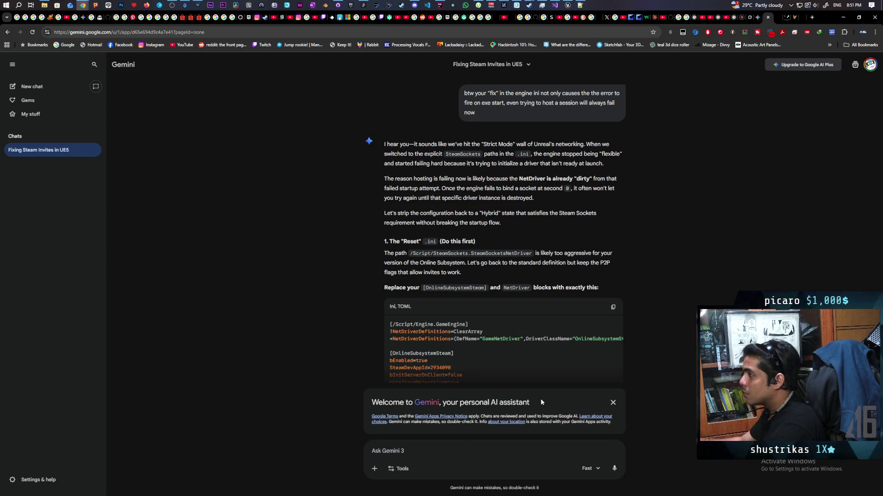
click(580, 5)
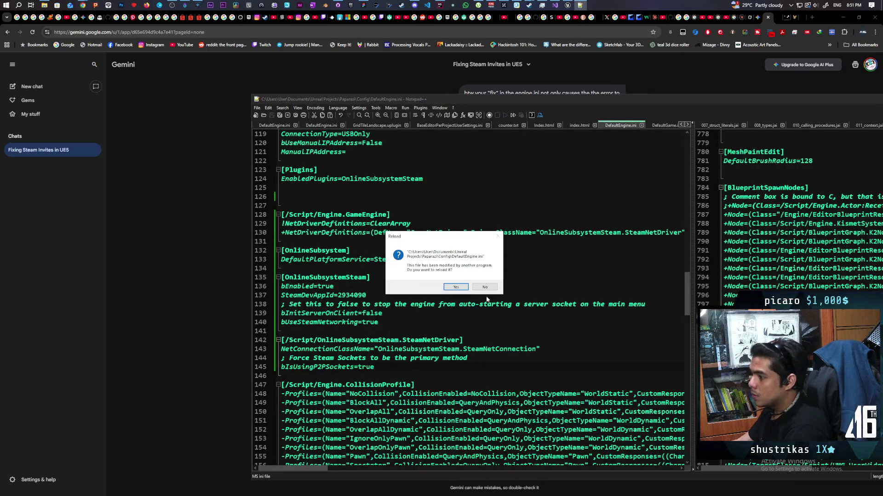
Reload the changed DefaultEngine.ini, move Notepad++ aside, and bring up GitHub Desktop
click(460, 289)
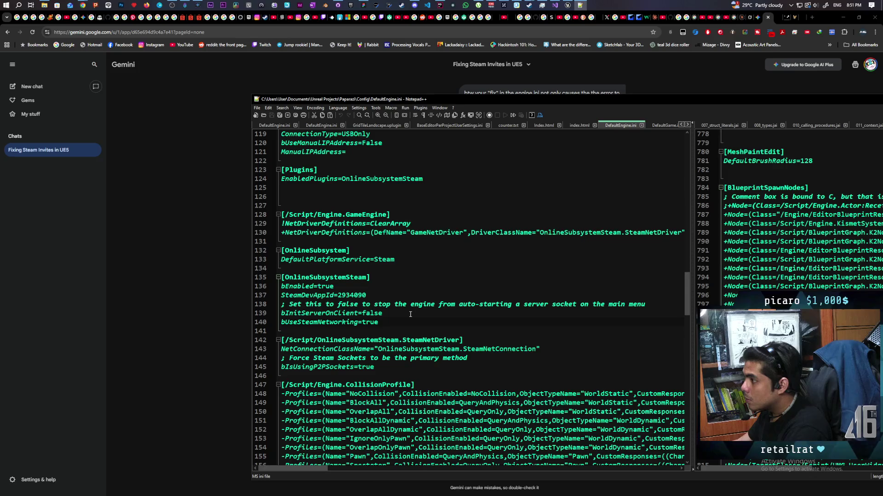
mouse_move(561, 100)
mouse_down()
mouse_move(374, 105)
mouse_move(460, 98)
mouse_up()
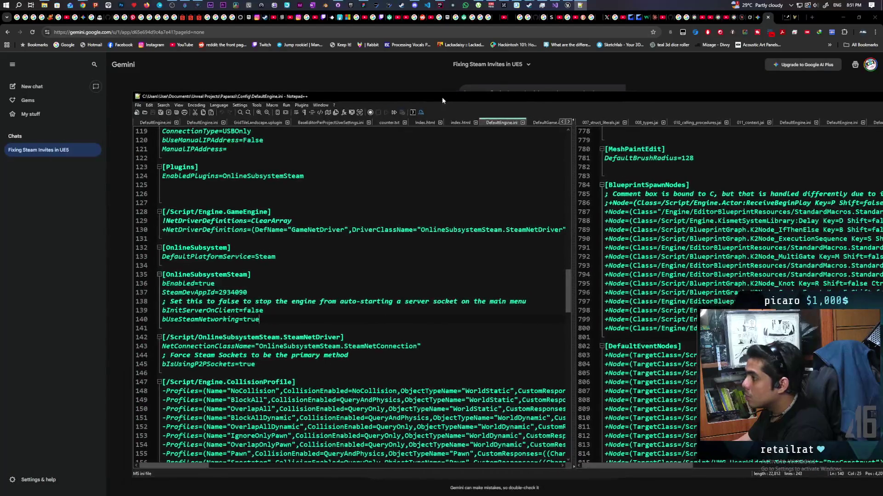
click(555, 5)
click(845, 16)
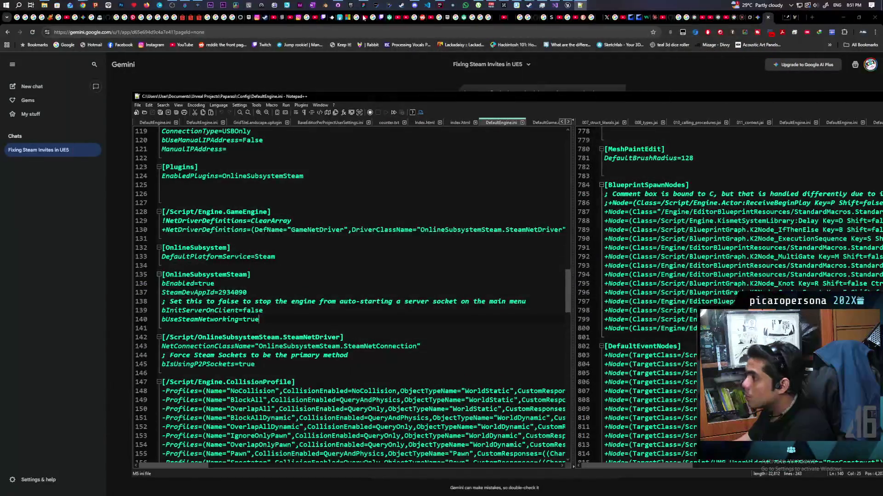
click(567, 5)
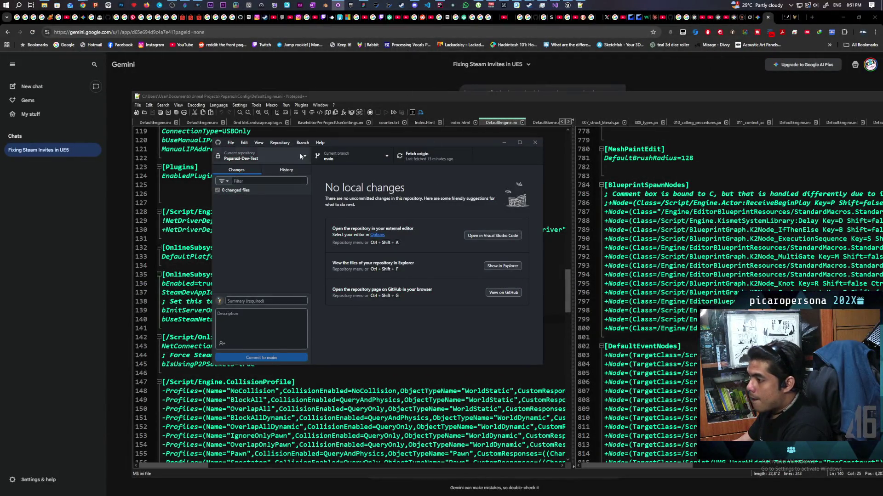
Discard the uncommitted Config\DefaultEngine.ini changes in the Paparazi repository and reload the reverted file
click(262, 157)
click(279, 206)
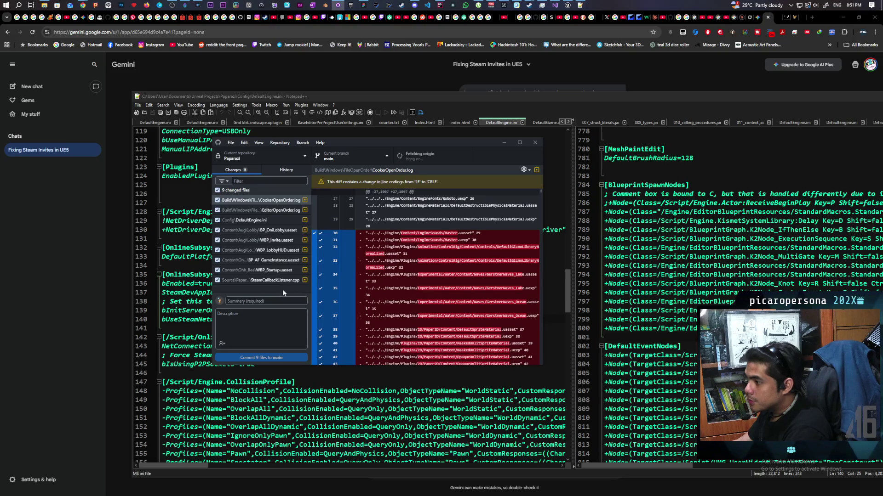
right_click(273, 220)
click(294, 228)
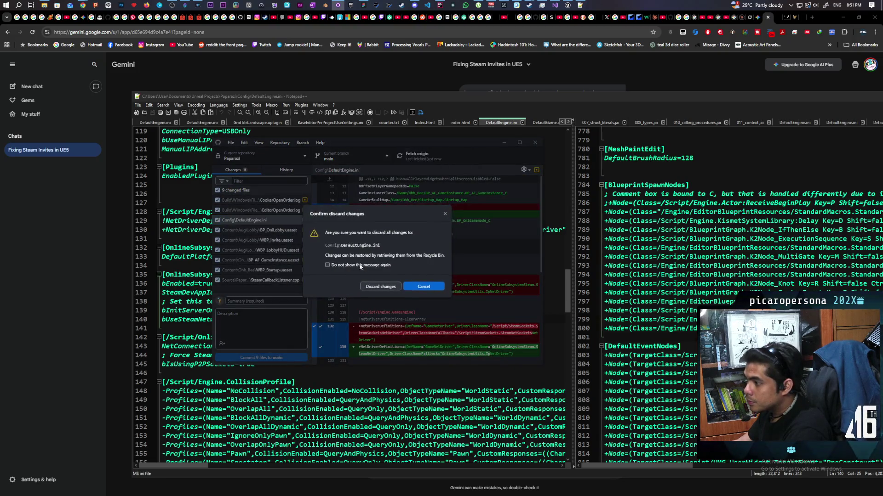
click(389, 288)
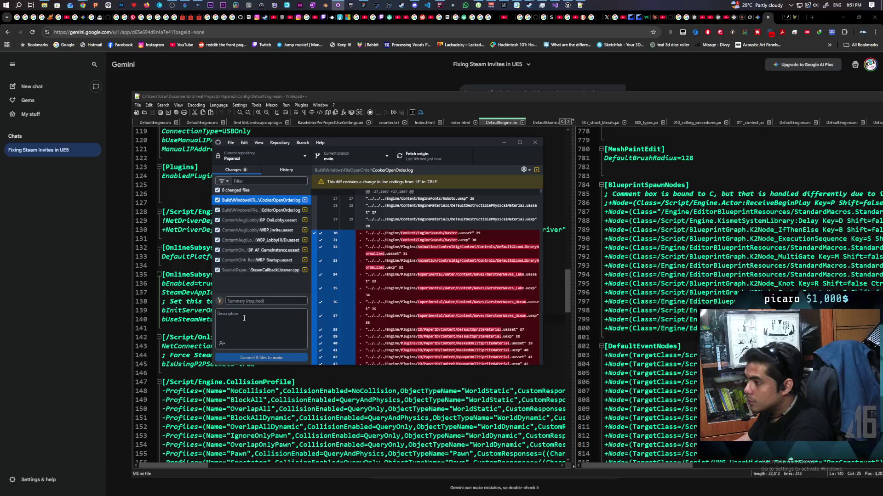
click(455, 287)
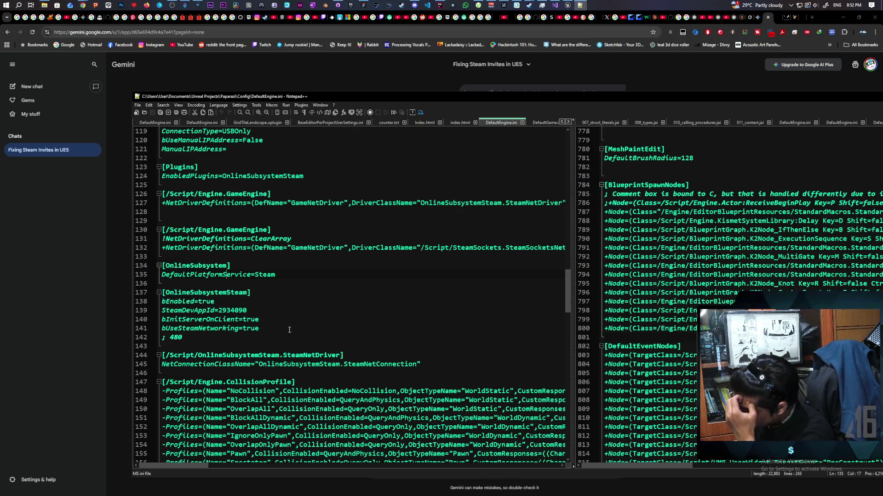
Review line 140 of the reverted ini, then return to the Unreal editor's Edit menu
click(272, 320)
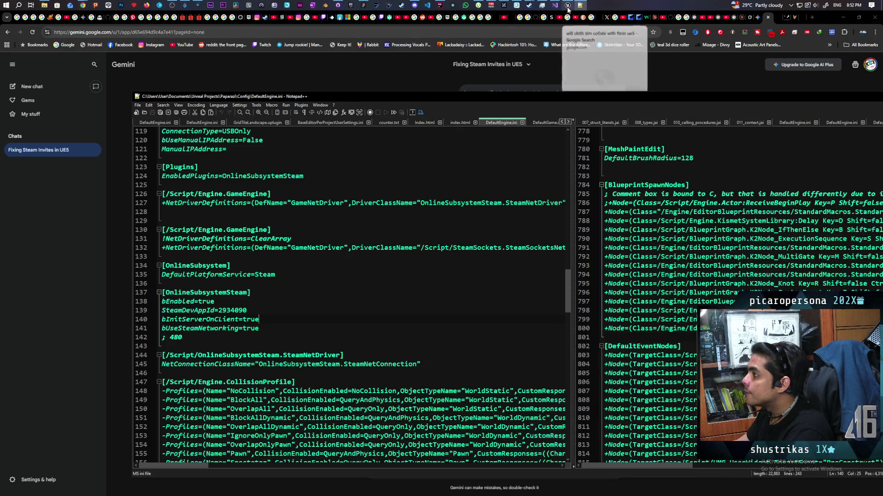
click(550, 6)
click(123, 52)
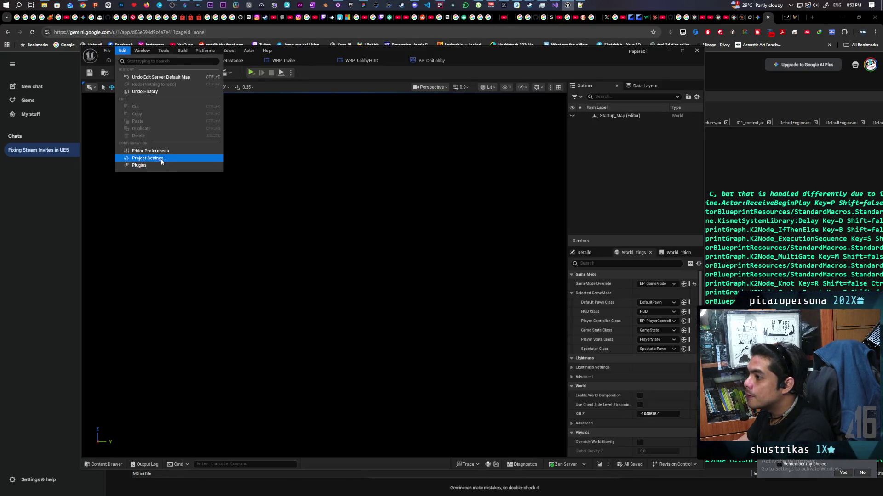
Verify Server Default Map now reads None in Project Settings and close them
click(149, 161)
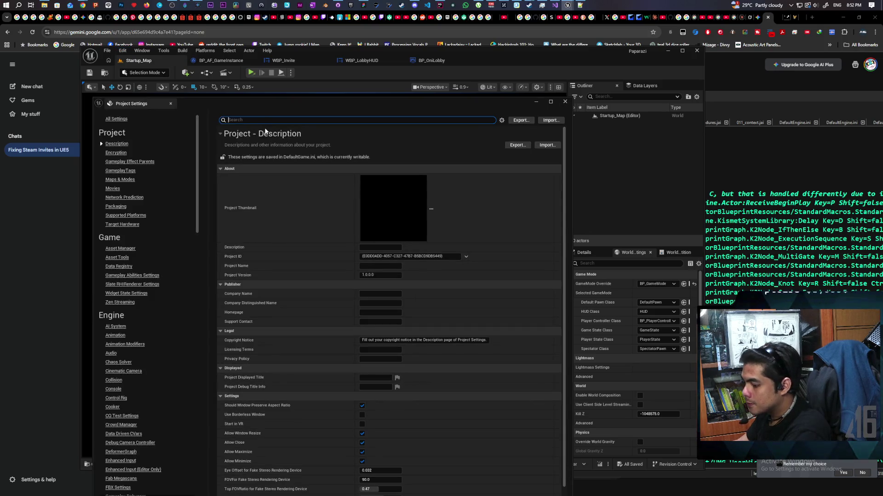
text(server)
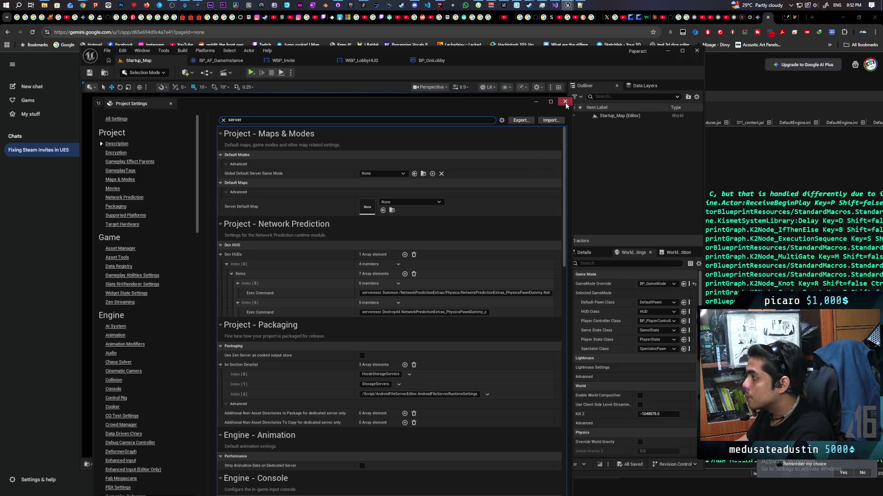
click(565, 103)
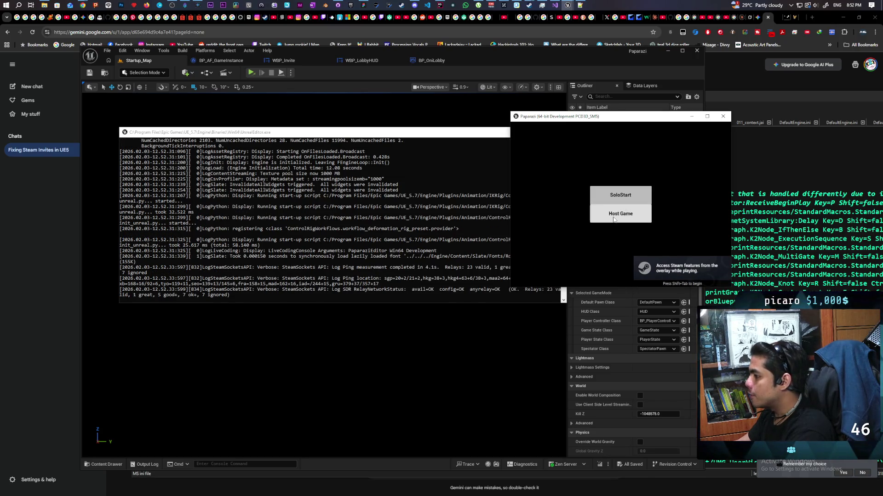
Host a game session again, see the listen failure, and switch to the Gemini chat
click(621, 213)
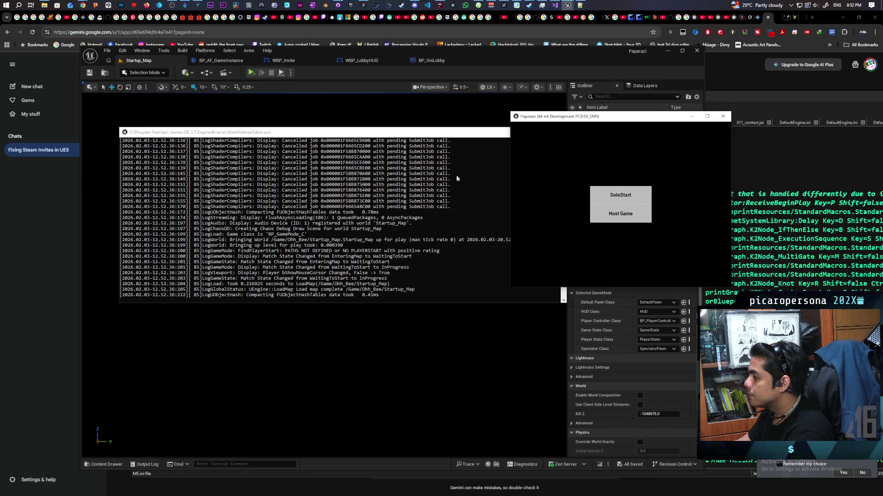
key(alt+Tab)
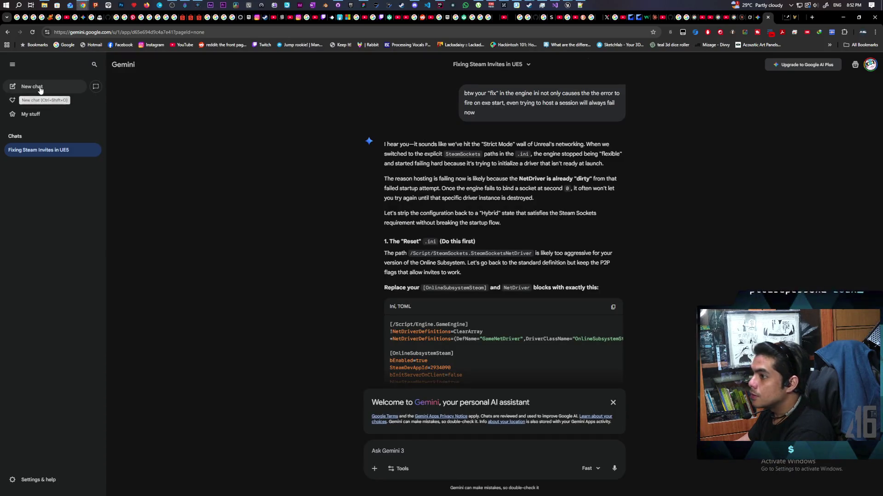
Copy the SteamSockets listen-failure lines from the editor console and send them in a new Gemini chat
click(32, 86)
mouse_move(82, 5)
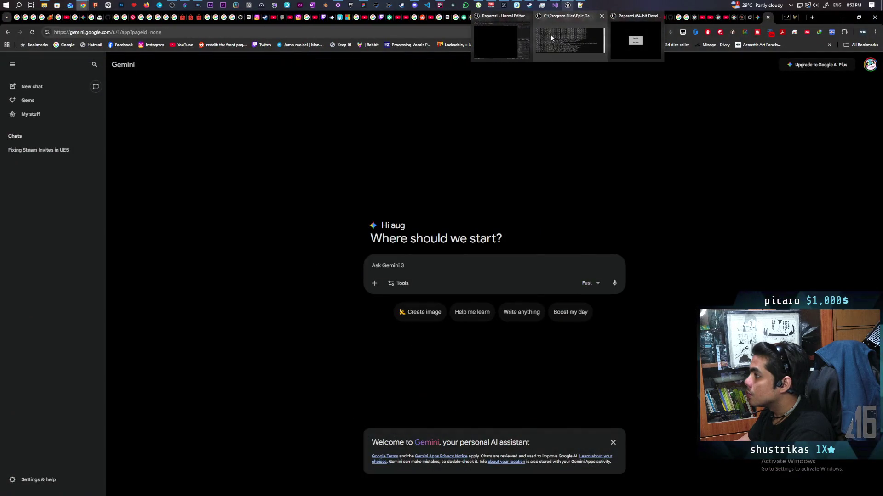
click(566, 41)
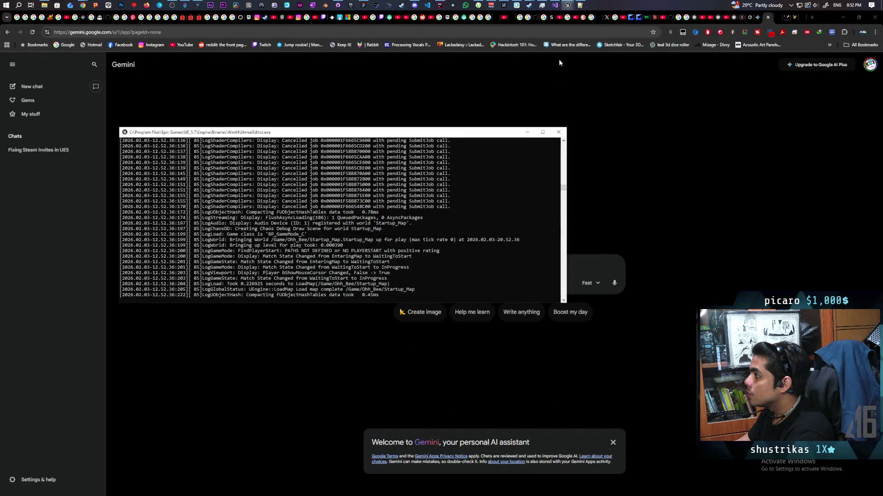
drag(563, 193, 564, 184)
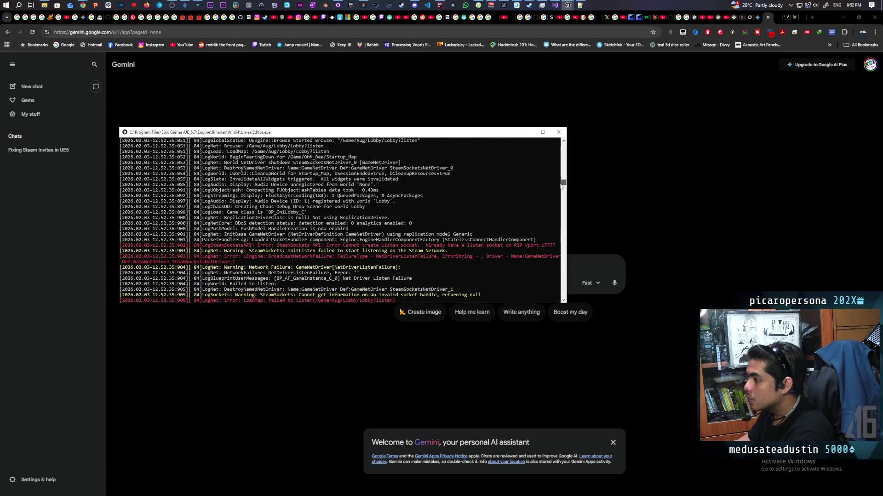
scroll(337, 218, down, 1)
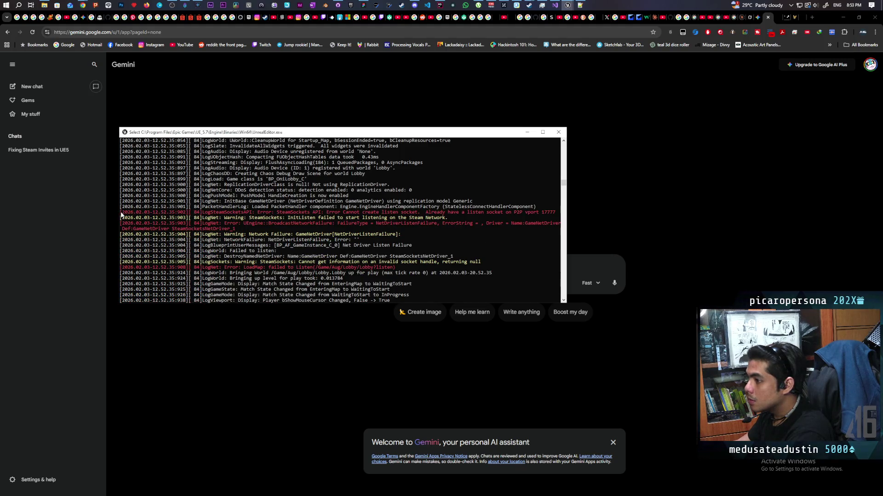
drag(121, 215, 454, 268)
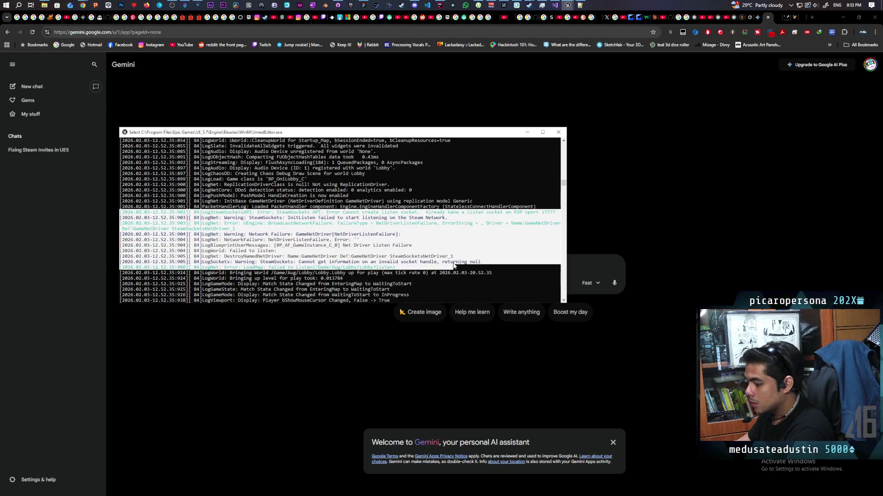
key(ctrl+c)
click(591, 352)
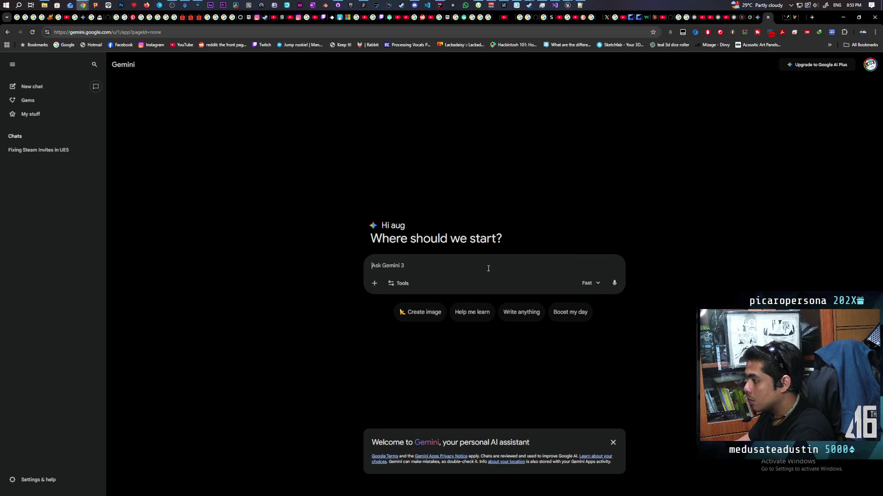
key(ctrl+v)
key(Return)
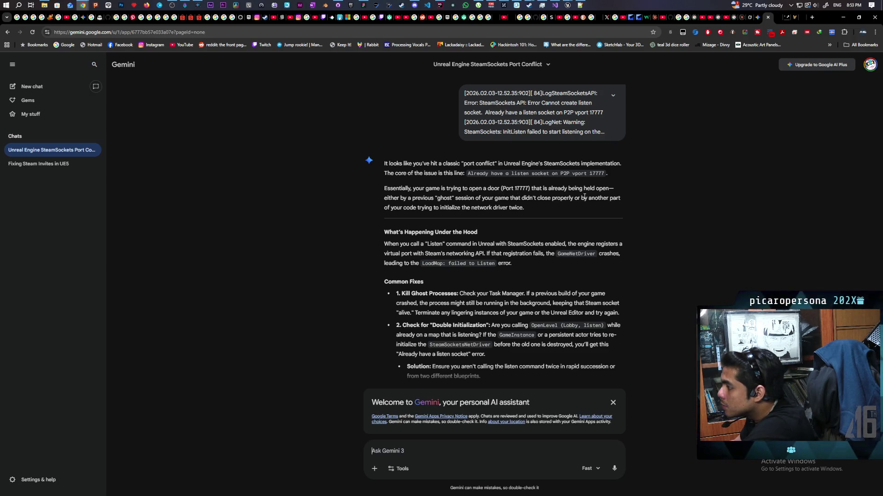
scroll(536, 208, down, 1)
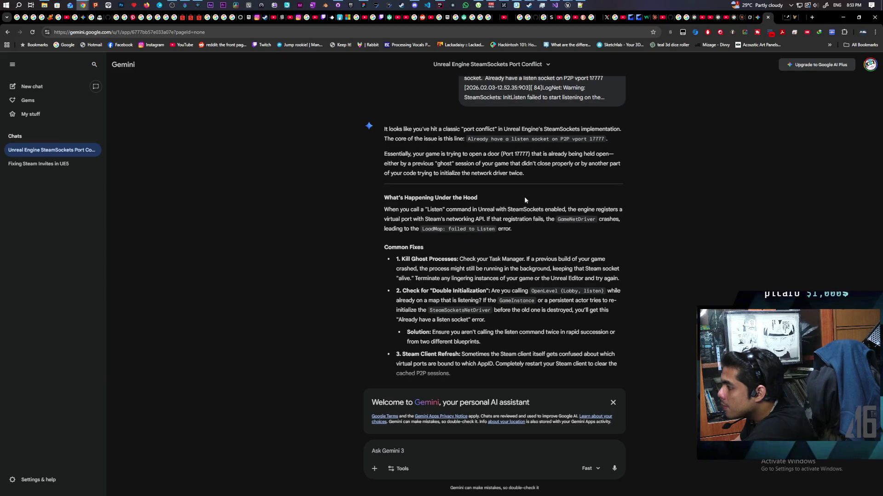
scroll(529, 177, down, 3)
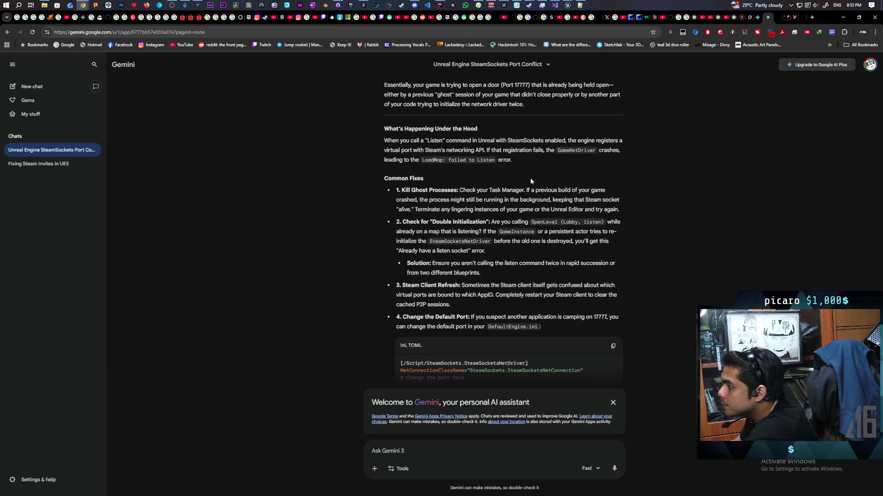
scroll(530, 177, down, 3)
scroll(531, 178, down, 1)
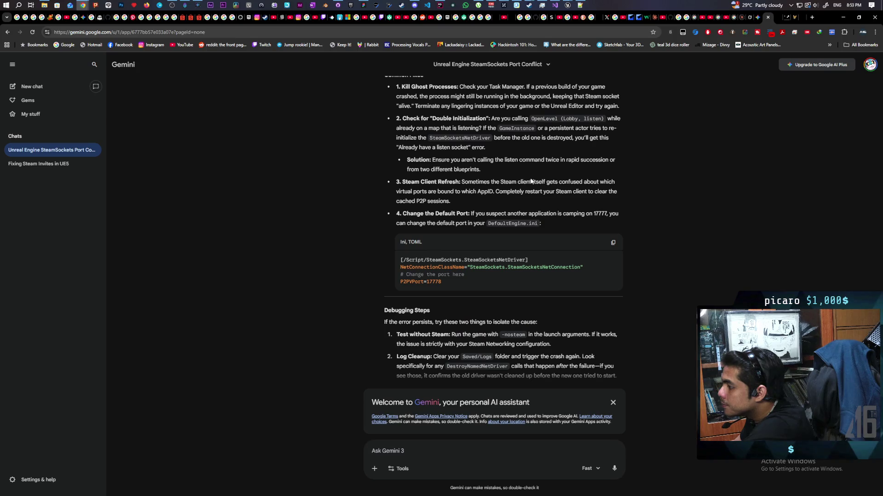
scroll(532, 181, down, 1)
scroll(531, 182, down, 1)
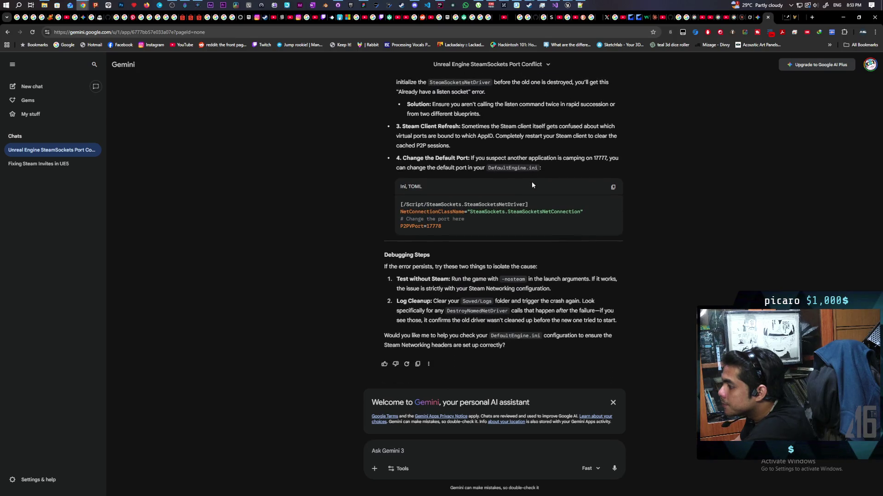
Bring DefaultEngine.ini in Notepad++ to the front after reading the port-conflict reply
click(574, 6)
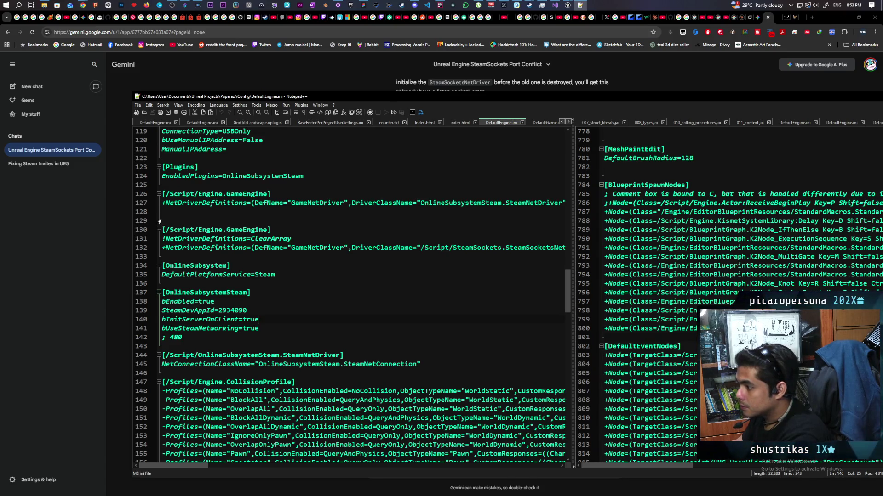
Delete the [/Script/Engine.GameEngine] block with its SteamNetDriver NetDriverDefinitions line, then view the Unreal windows
drag(163, 194, 167, 210)
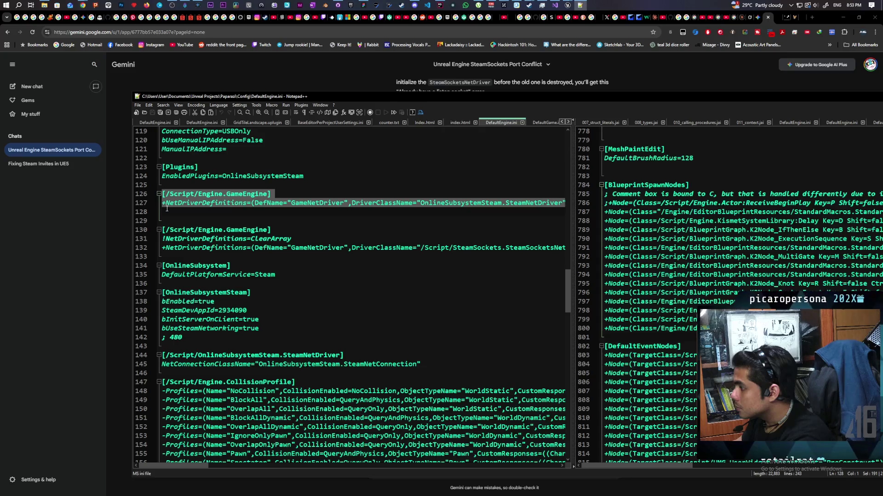
key(Delete)
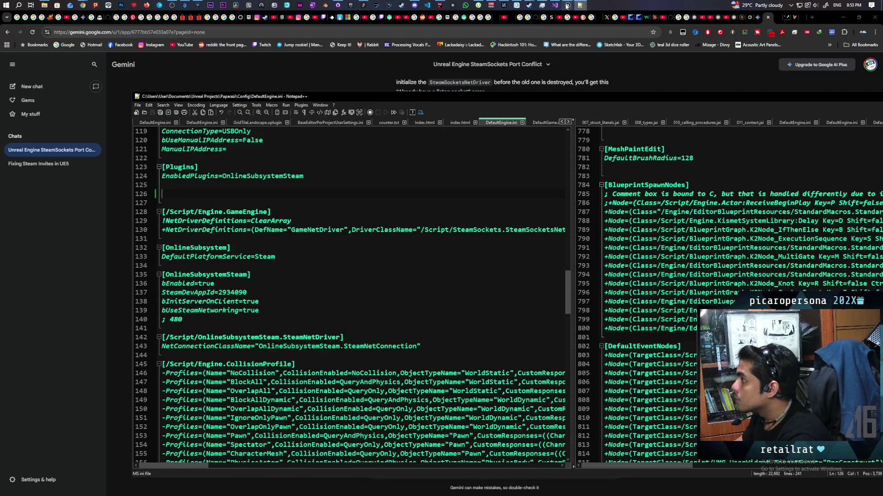
click(516, 44)
mouse_move(567, 5)
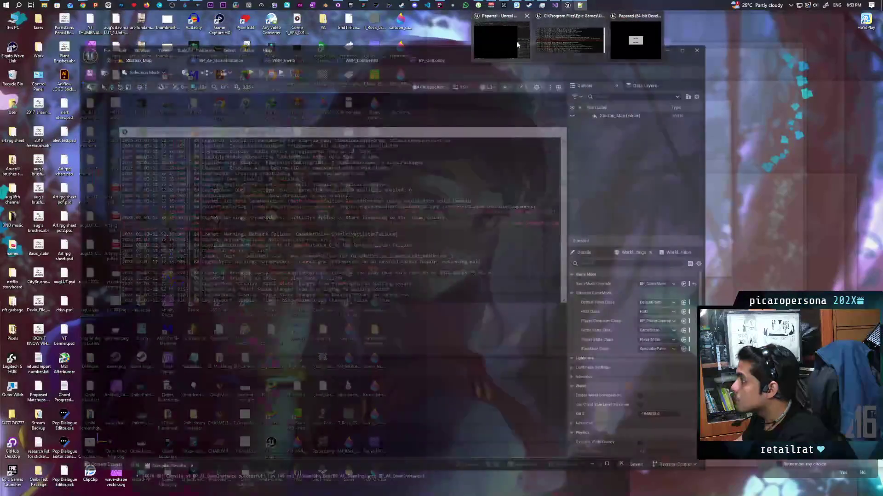
Run the standalone game, host a session that still fails on port 17777, and close the game window
click(518, 44)
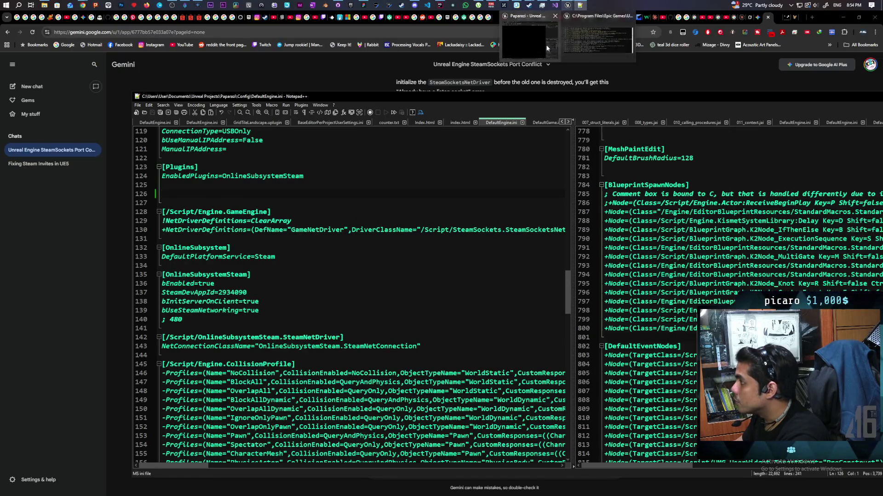
click(551, 38)
click(559, 38)
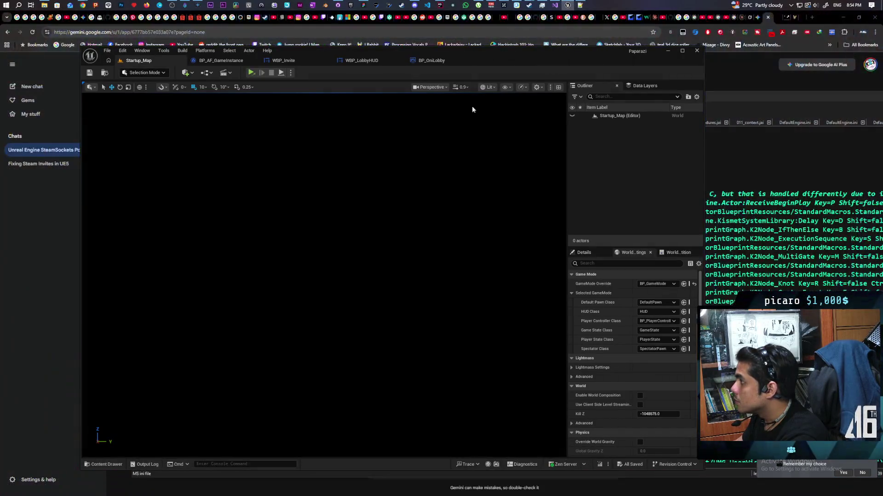
click(254, 73)
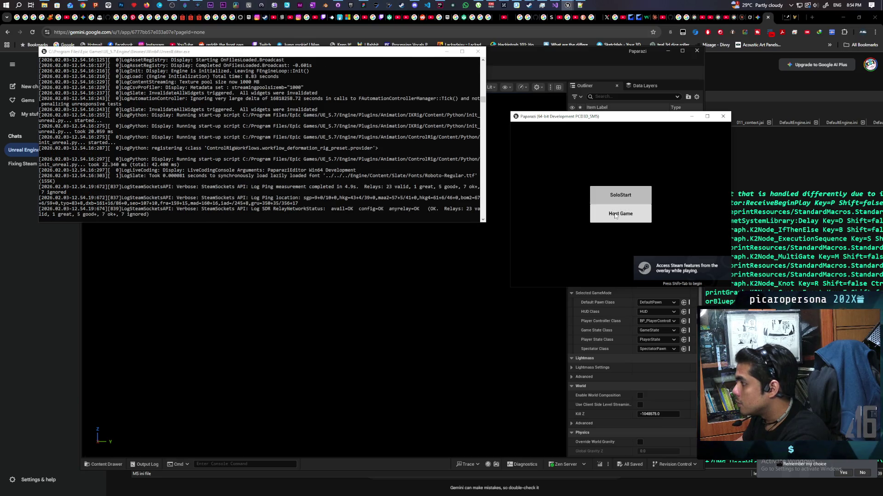
click(620, 213)
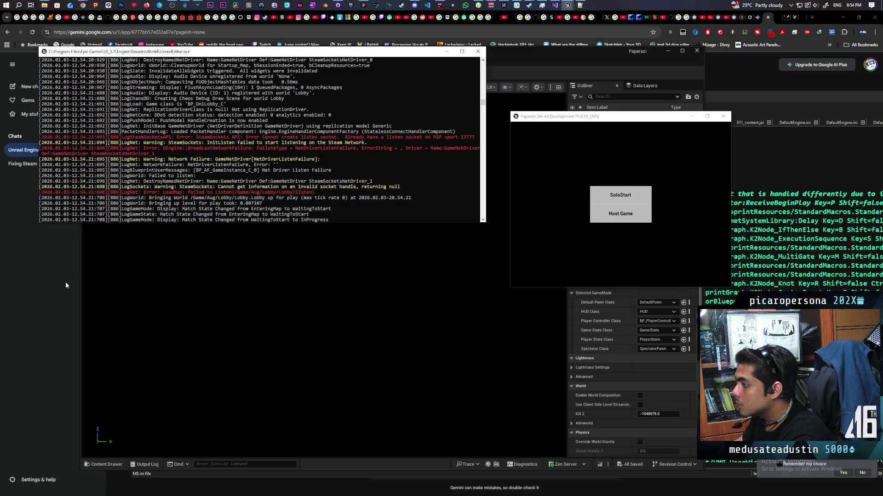
click(724, 116)
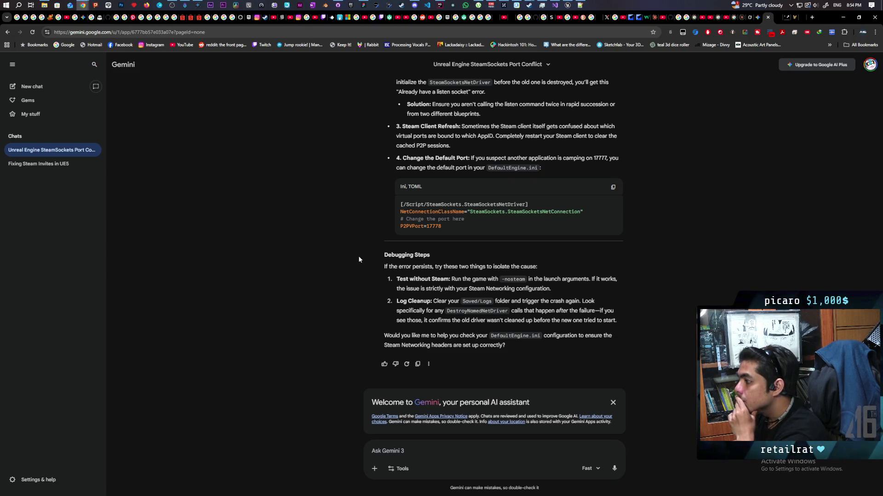
scroll(369, 246, up, 3)
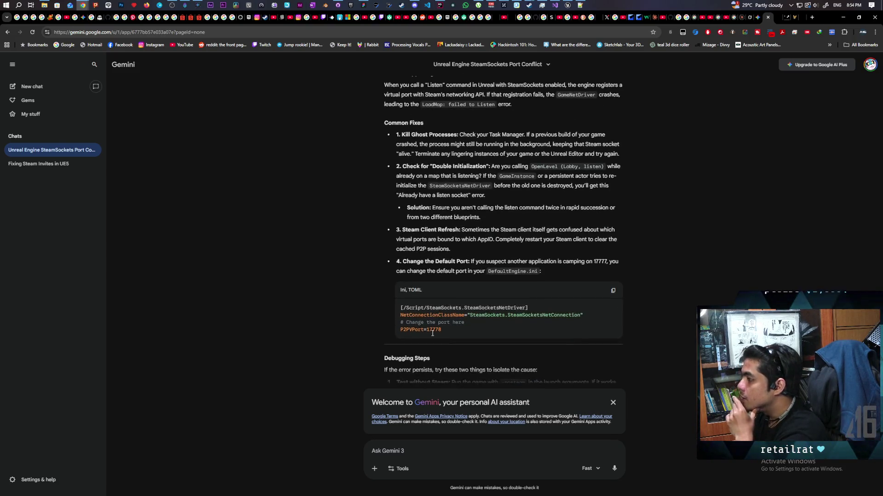
scroll(327, 281, down, 3)
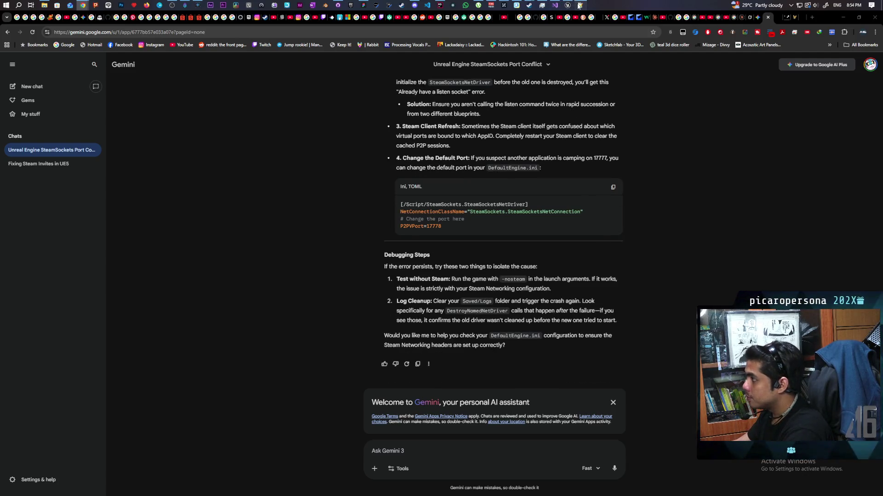
Paste the DefaultEngine.ini Steam subsystem and net driver block into Gemini with the note 'this is what i currently have.'
key(alt+Tab)
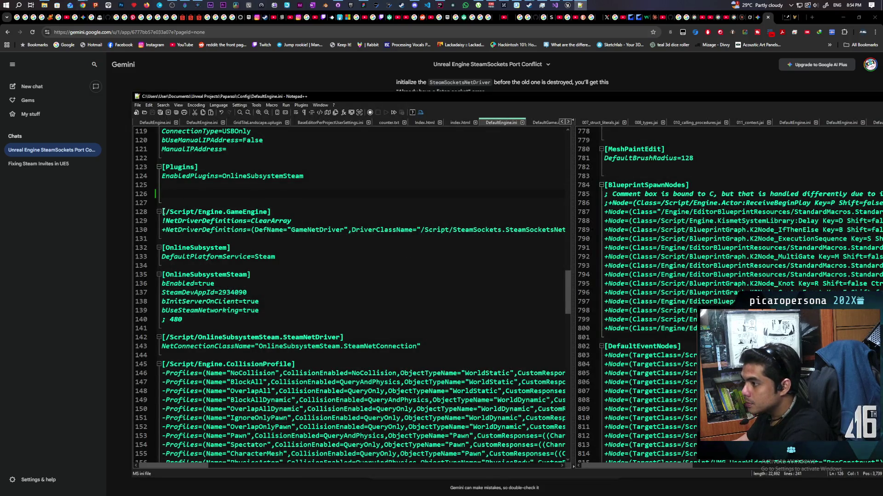
mouse_move(161, 207)
mouse_down()
mouse_move(230, 330)
mouse_move(447, 345)
mouse_up()
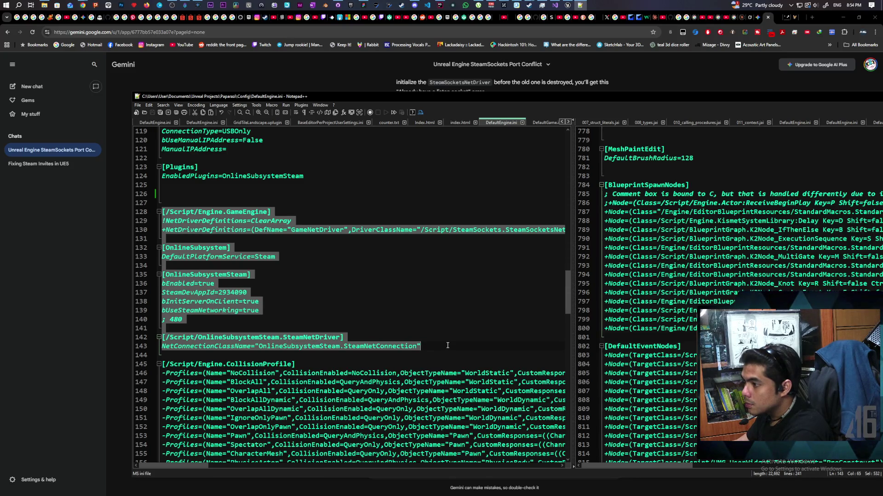
click(112, 328)
click(393, 451)
key(ctrl+v)
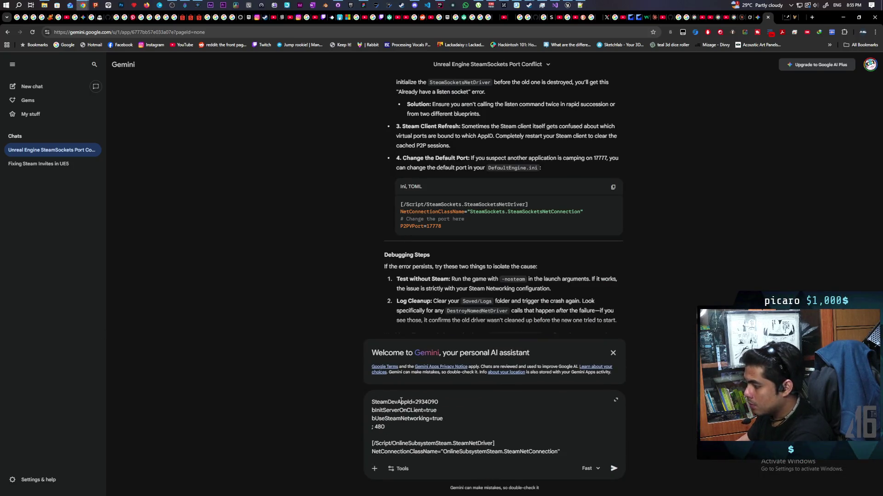
key(shift+Return)
key(shift+Return)
text(this is what i)
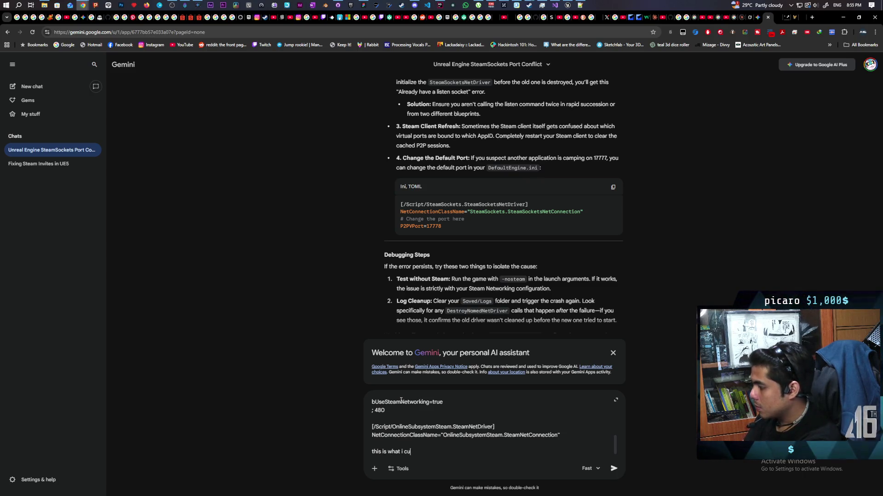
text(currently h)
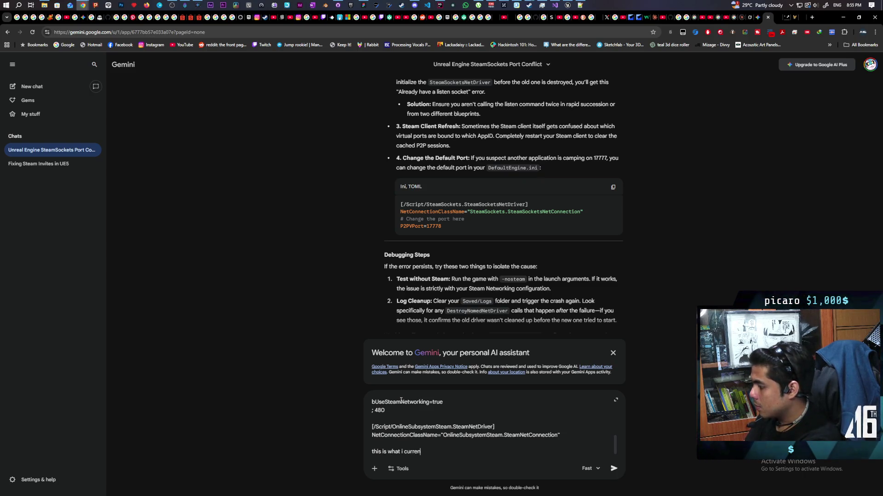
text(ave)
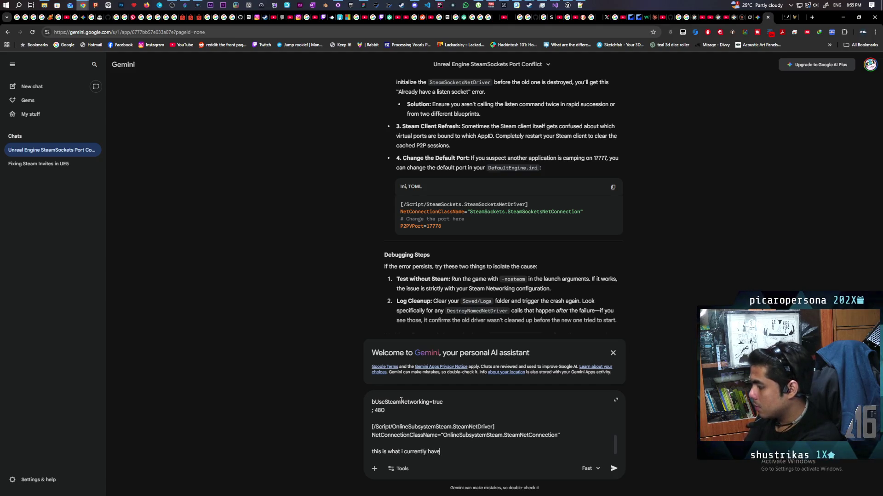
key(Return)
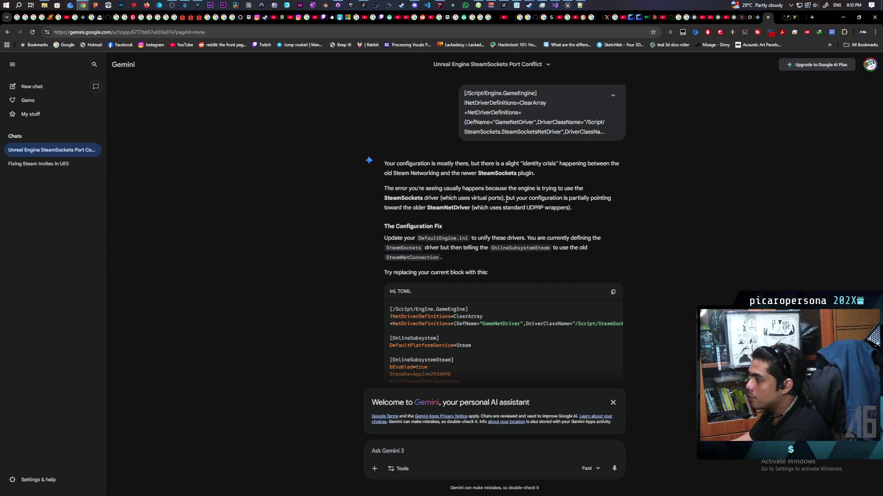
scroll(506, 199, up, 1)
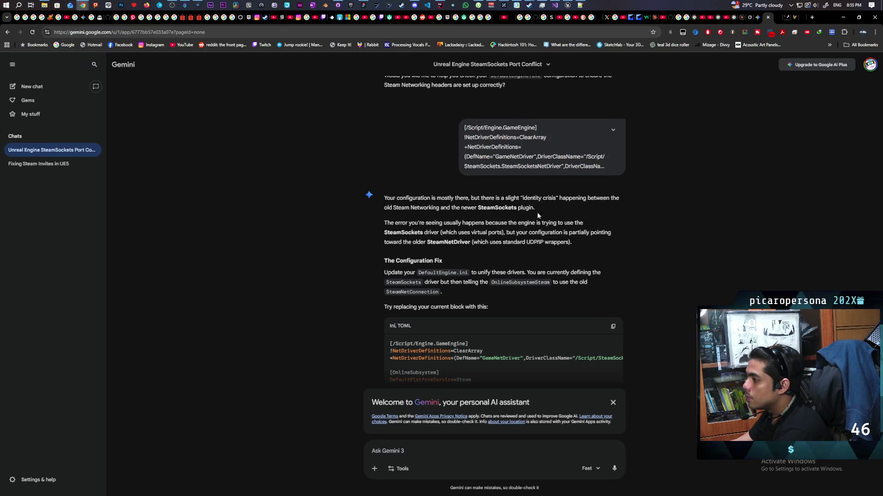
scroll(503, 222, down, 2)
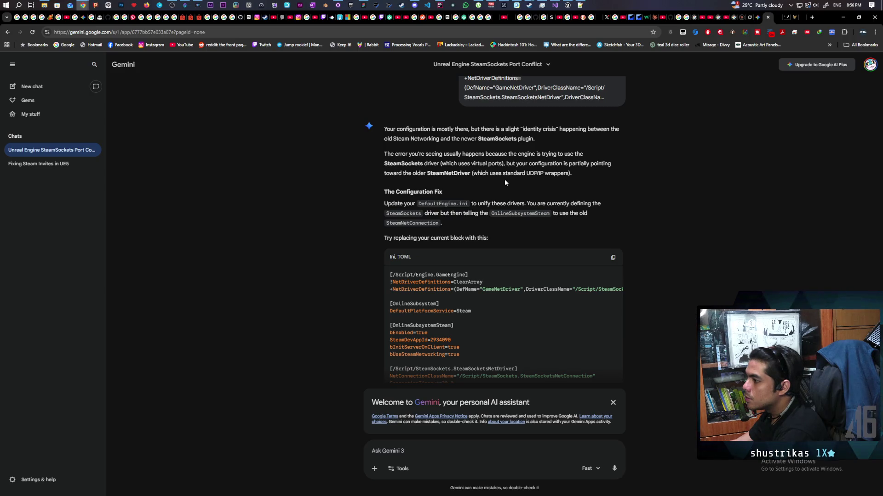
scroll(462, 207, down, 3)
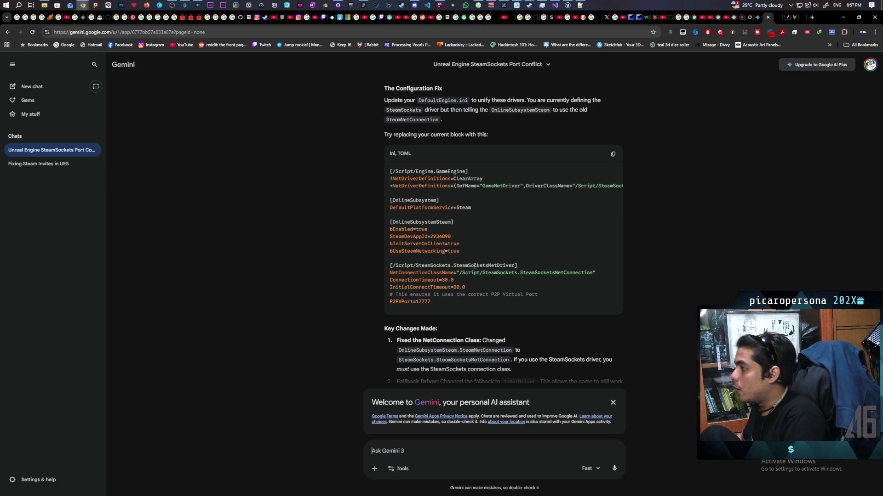
Return to the Unreal editor after reading Gemini's SteamSocketsNetConnection config fix
key(alt+Tab)
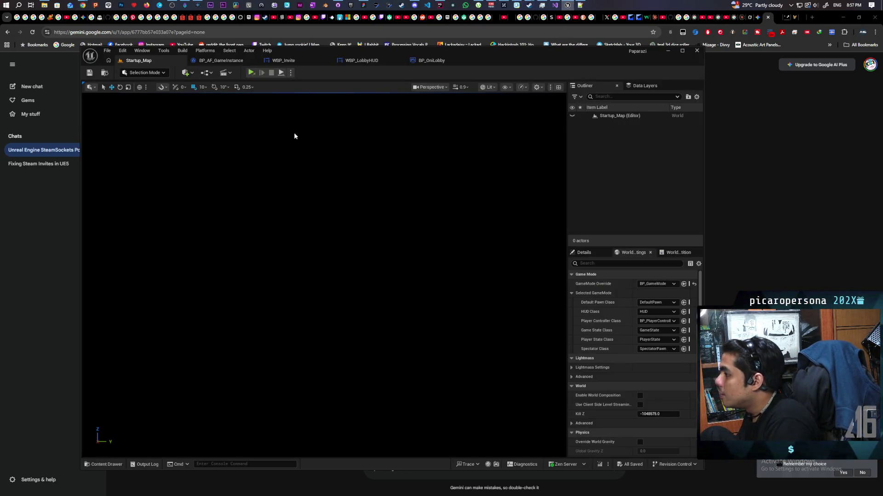
Play and host a game, then select the SteamSockets 'already have a listen socket' error lines in the log
click(250, 73)
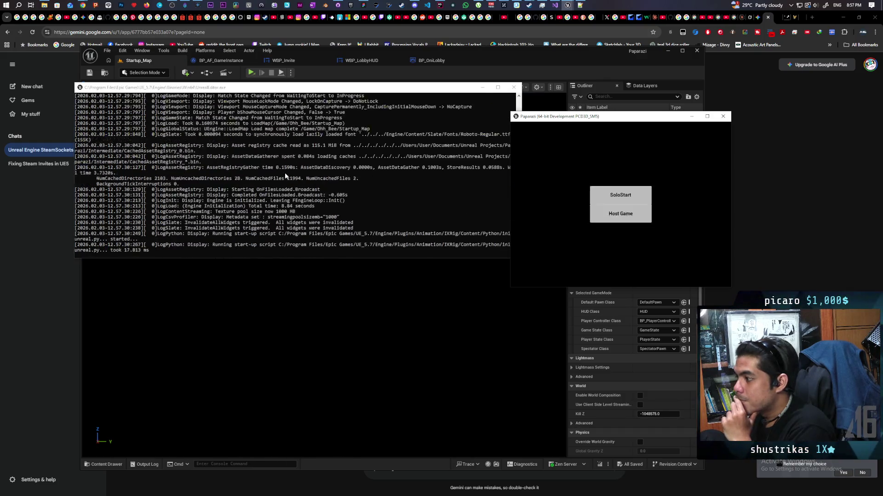
click(620, 215)
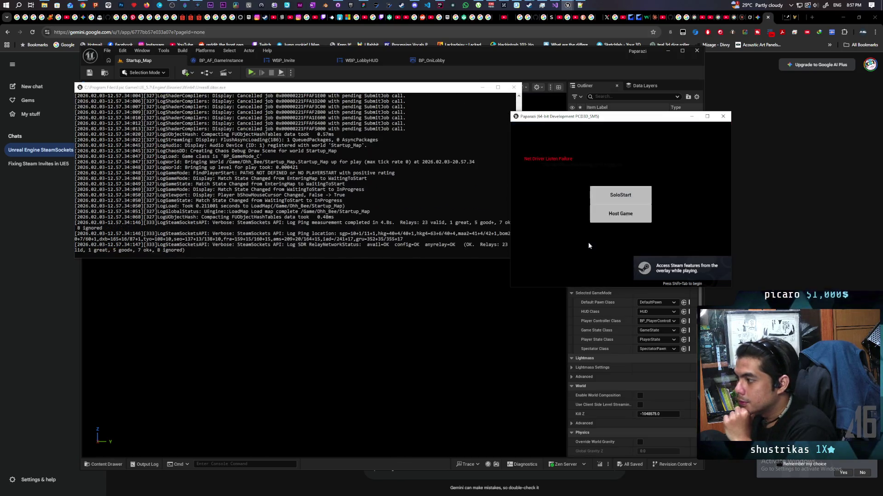
scroll(441, 183, up, 3)
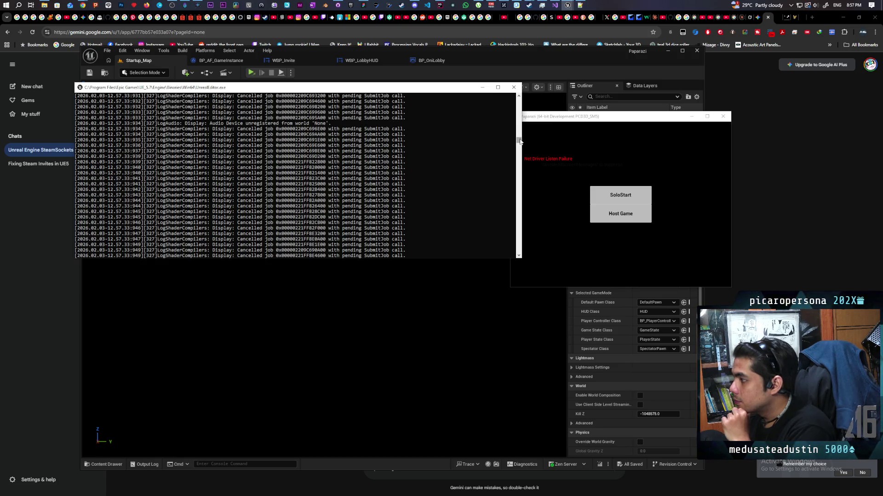
scroll(521, 140, down, 6)
scroll(363, 193, down, 2)
scroll(363, 193, down, 2)
scroll(363, 193, down, 1)
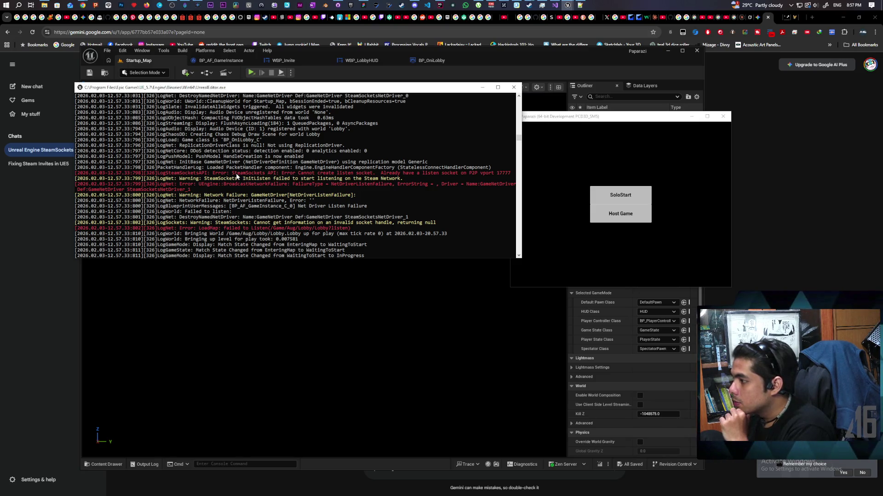
mouse_move(236, 174)
mouse_down()
mouse_move(442, 179)
mouse_move(448, 186)
mouse_move(382, 185)
mouse_up()
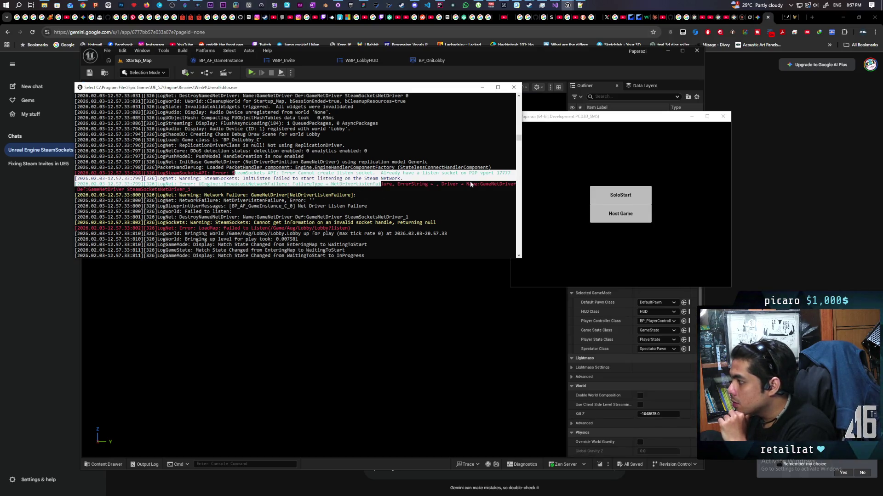
drag(381, 186, 431, 185)
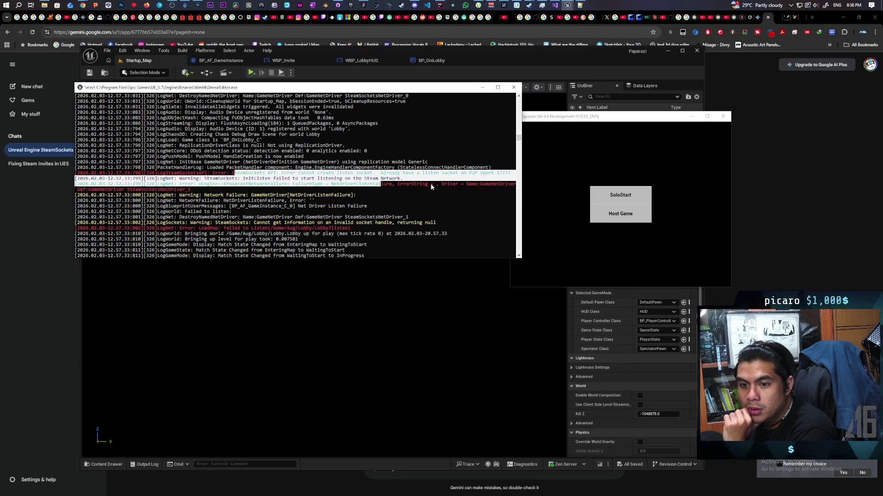
scroll(430, 184, up, 1)
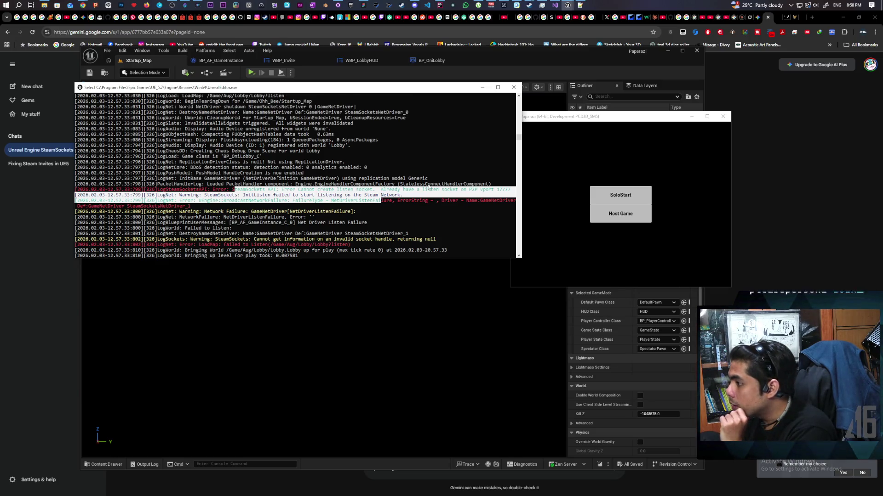
scroll(427, 184, up, 3)
scroll(413, 193, down, 3)
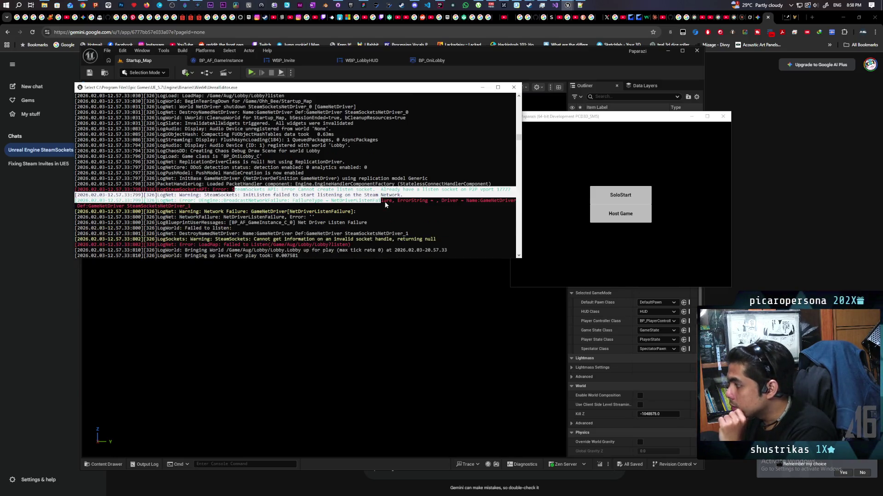
click(406, 257)
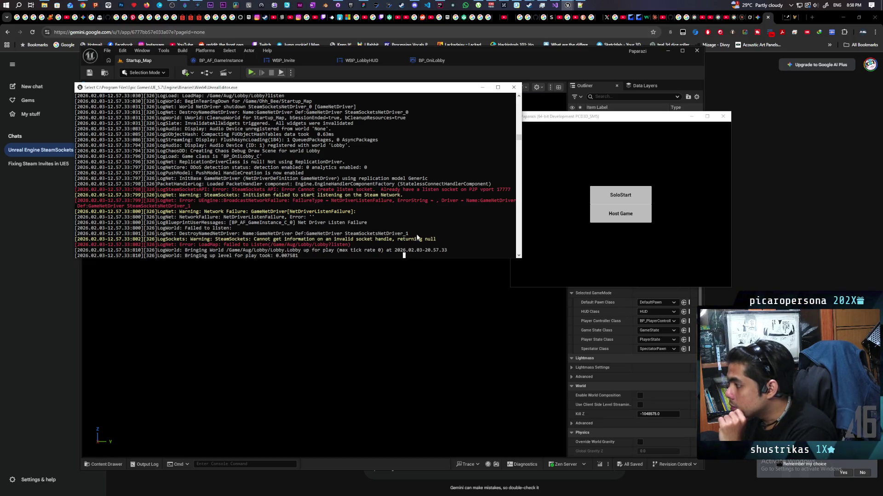
scroll(413, 221, up, 3)
scroll(407, 214, up, 2)
scroll(405, 206, down, 2)
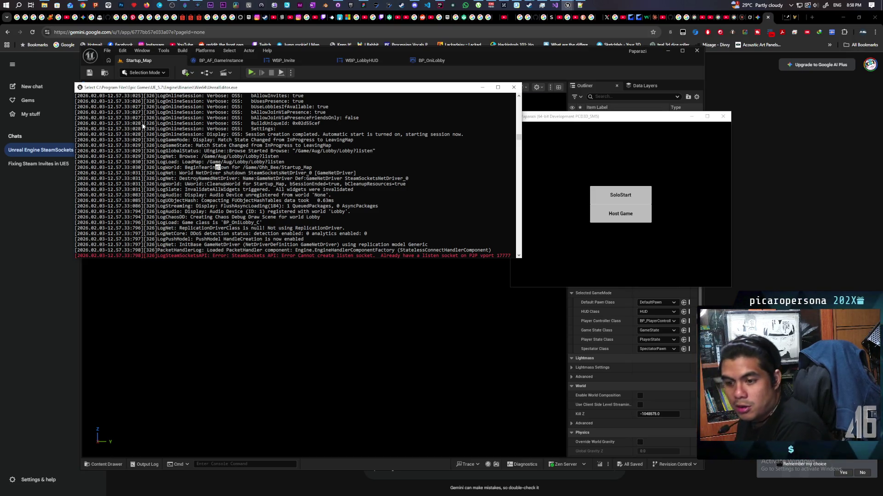
scroll(273, 193, up, 5)
scroll(272, 194, up, 5)
scroll(272, 193, up, 3)
scroll(270, 192, up, 5)
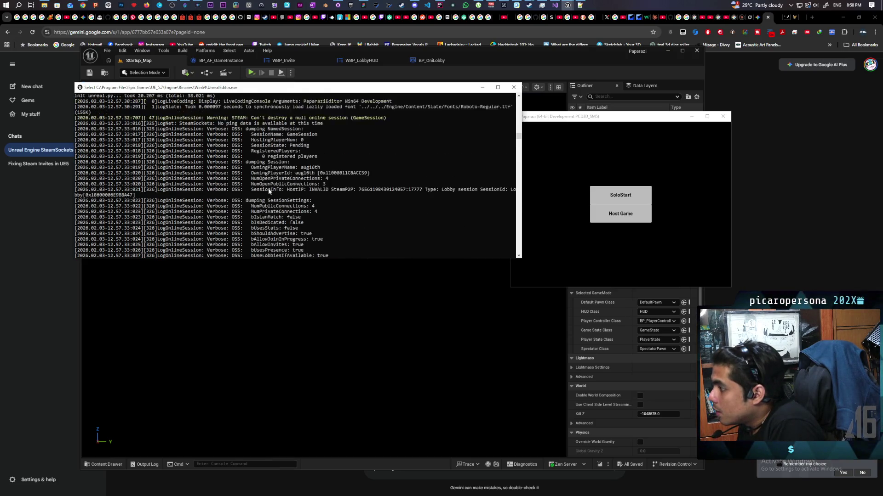
scroll(270, 192, up, 3)
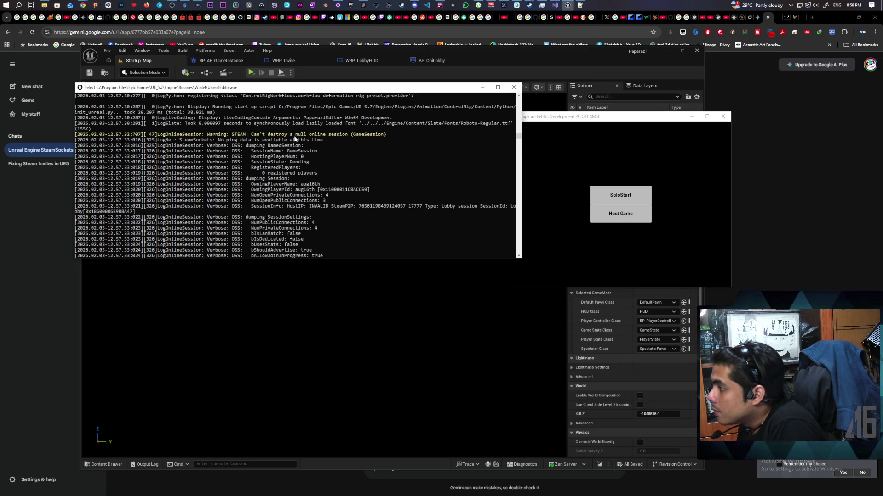
scroll(295, 140, up, 3)
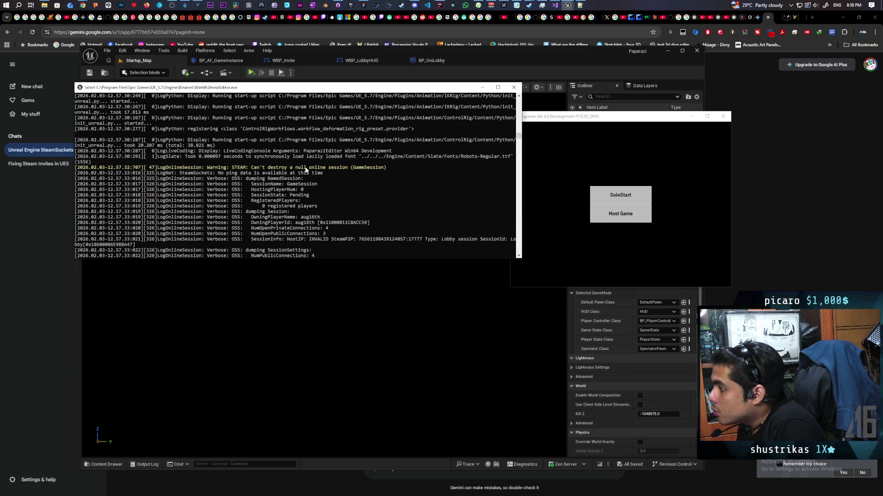
scroll(337, 170, up, 3)
scroll(281, 207, up, 5)
scroll(280, 207, up, 5)
scroll(281, 206, up, 5)
scroll(281, 206, up, 3)
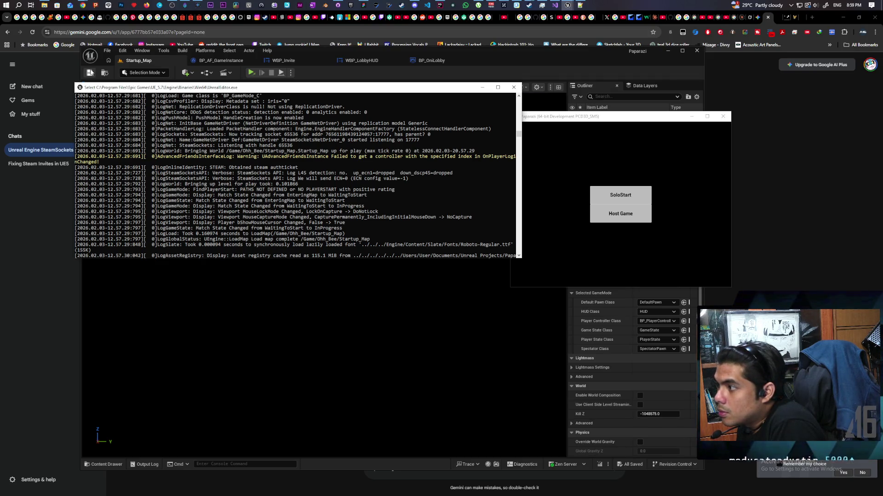
Open the Windows Start menu after reviewing the session-creation log entries
click(7, 4)
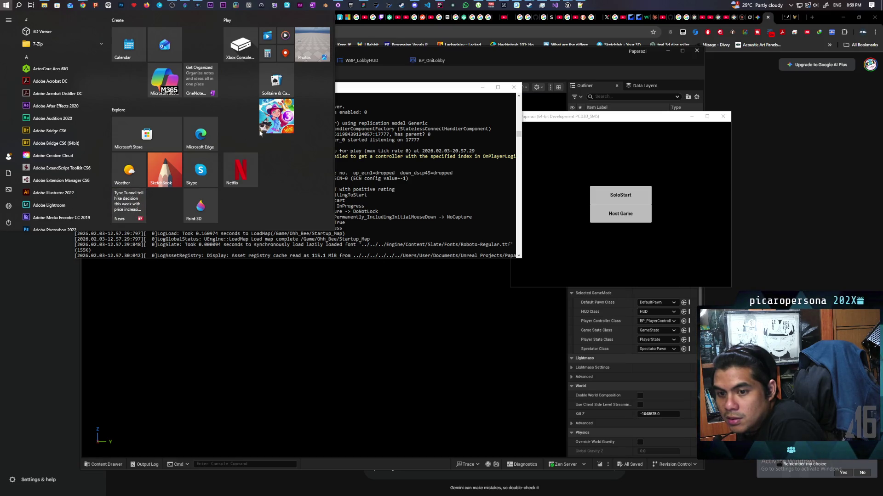
Close the Start menu and dismiss the console window's system menu before relaunching the game
key(Escape)
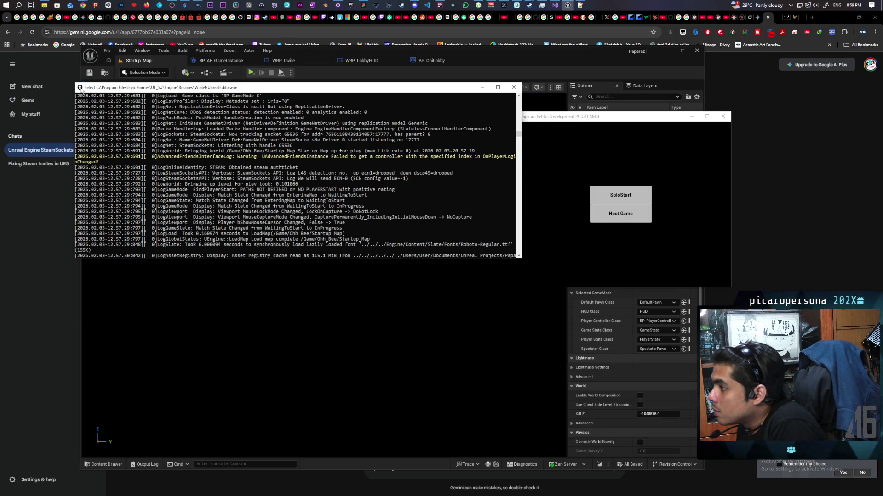
click(80, 88)
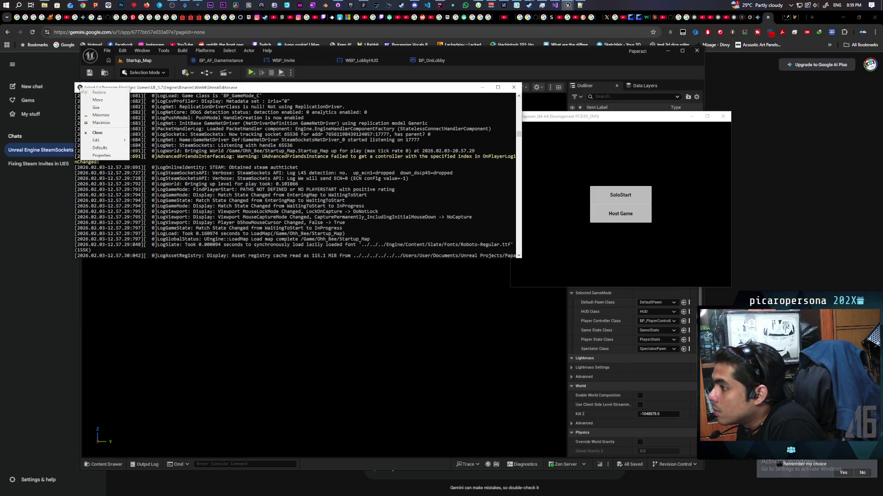
click(80, 89)
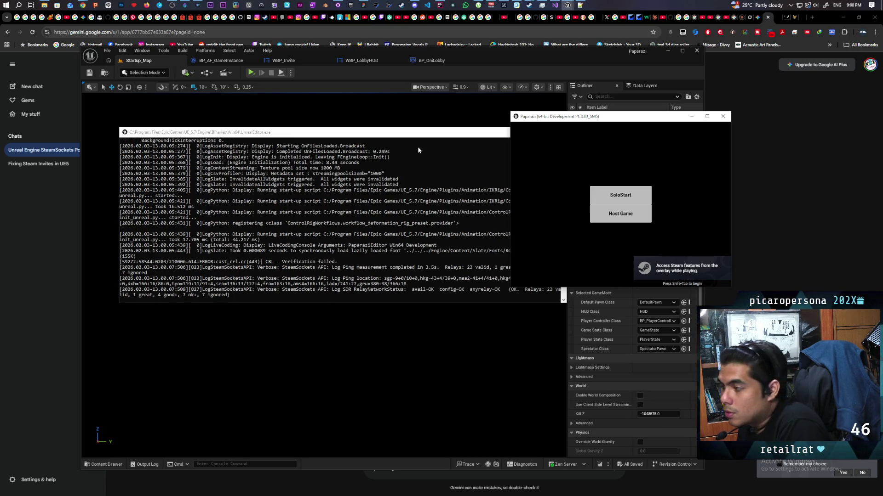
Host a new game session, then bring up the log console's system menu commands
click(619, 214)
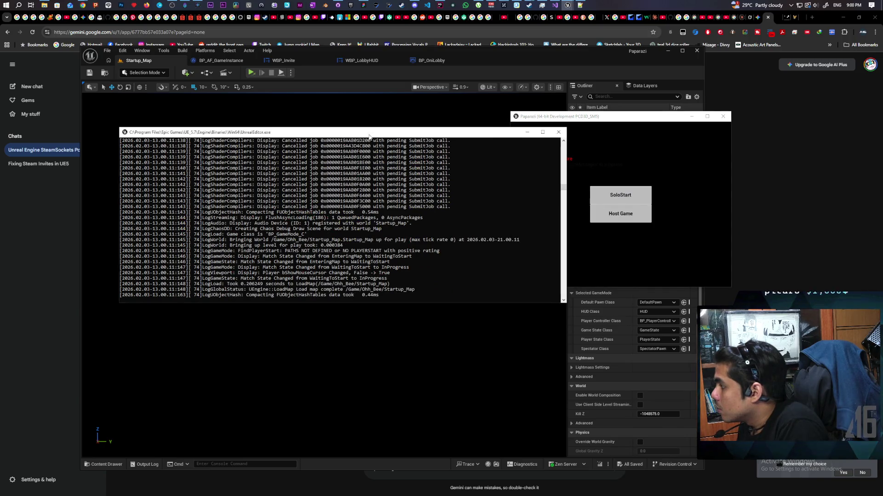
scroll(499, 237, up, 10)
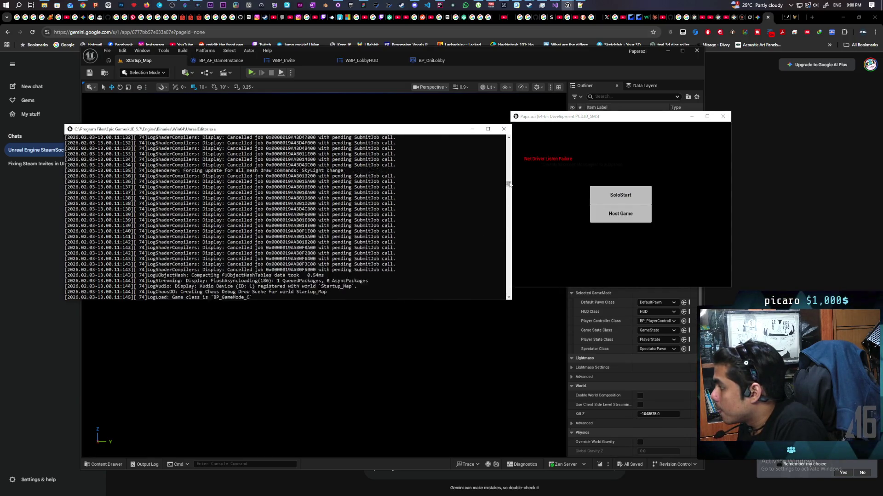
scroll(508, 178, up, 5)
scroll(508, 176, up, 5)
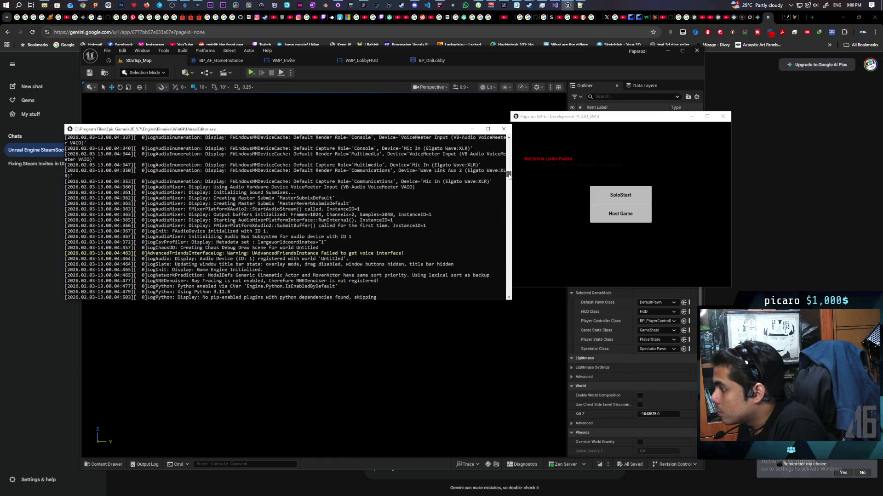
scroll(509, 174, up, 4)
scroll(509, 174, up, 4)
scroll(507, 173, up, 4)
scroll(505, 171, up, 3)
scroll(506, 171, up, 4)
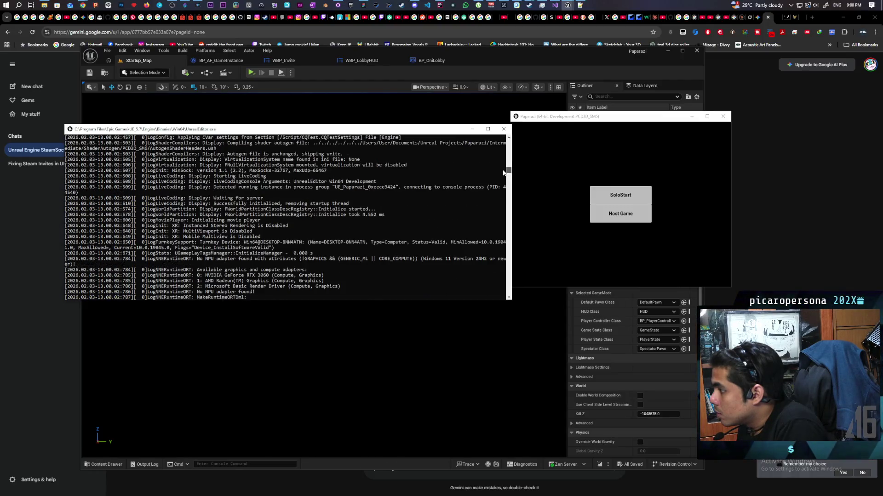
scroll(506, 172, up, 4)
scroll(503, 171, up, 4)
scroll(502, 171, up, 4)
scroll(501, 171, up, 5)
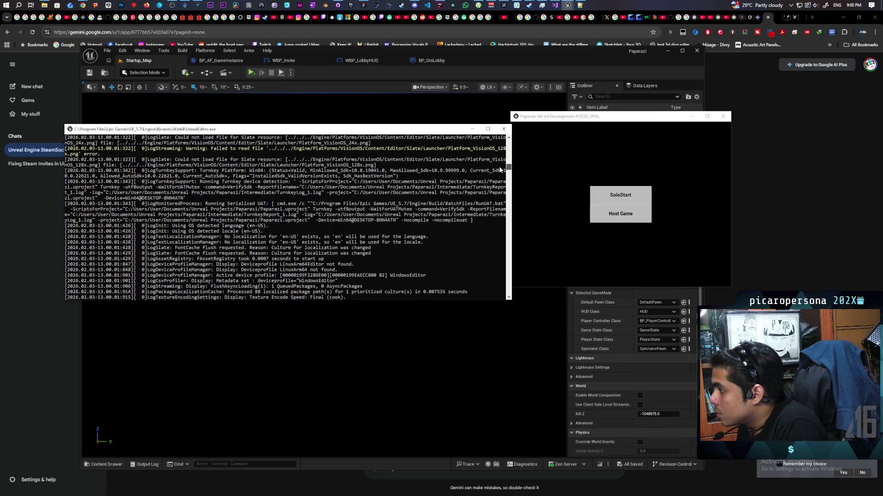
scroll(500, 169, up, 4)
scroll(500, 170, up, 4)
scroll(499, 168, up, 4)
scroll(497, 167, up, 4)
scroll(497, 167, up, 4)
scroll(495, 165, up, 4)
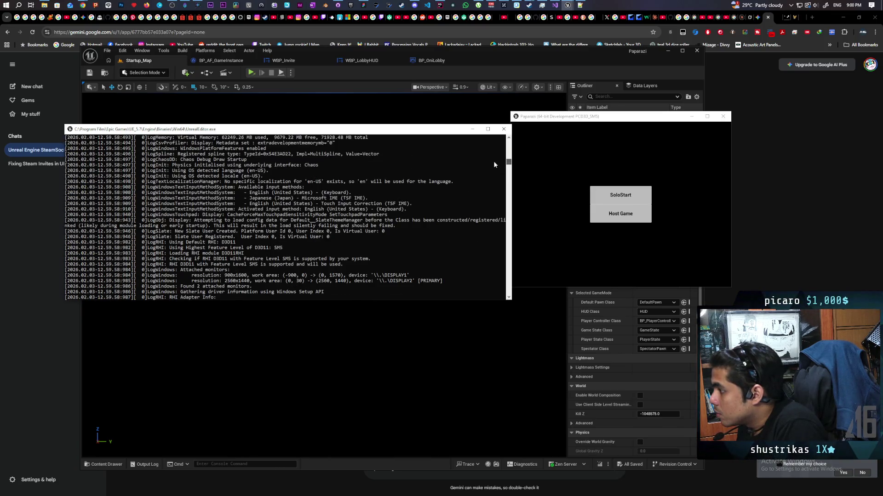
scroll(493, 163, up, 4)
scroll(494, 164, up, 5)
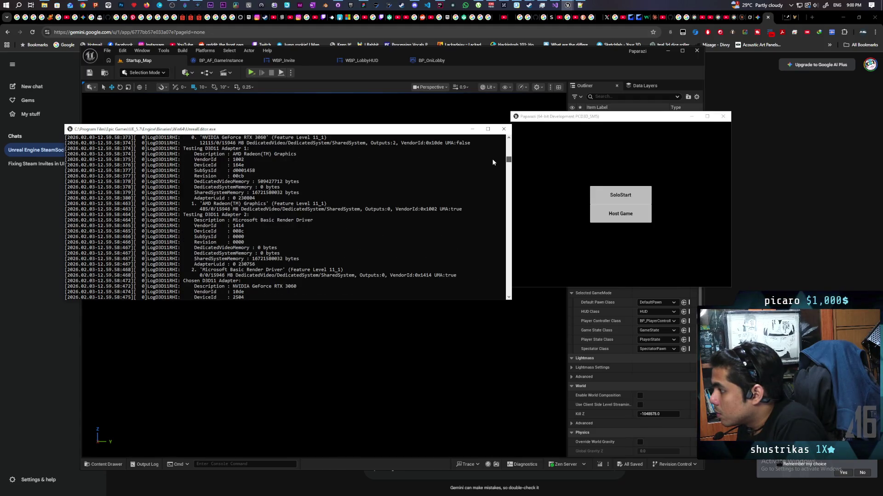
scroll(493, 162, up, 4)
scroll(492, 161, up, 3)
scroll(493, 161, up, 3)
scroll(491, 159, up, 3)
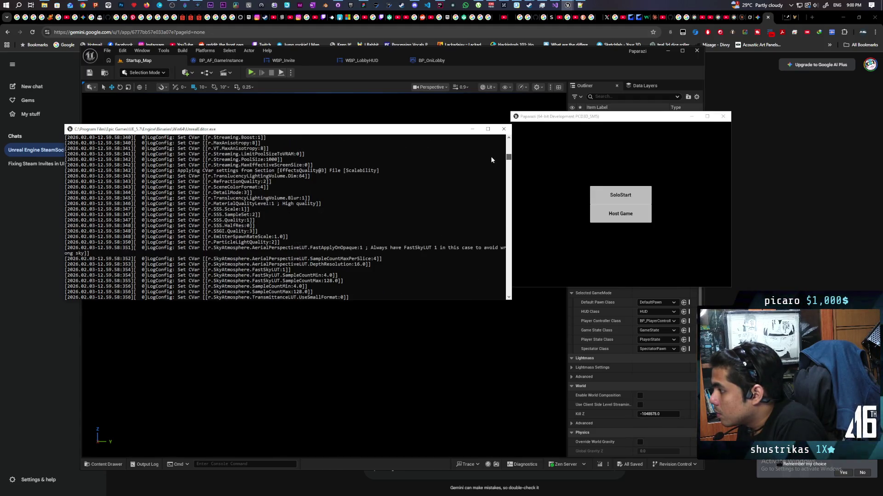
scroll(492, 159, up, 3)
scroll(491, 159, up, 3)
scroll(490, 159, up, 3)
scroll(490, 158, up, 3)
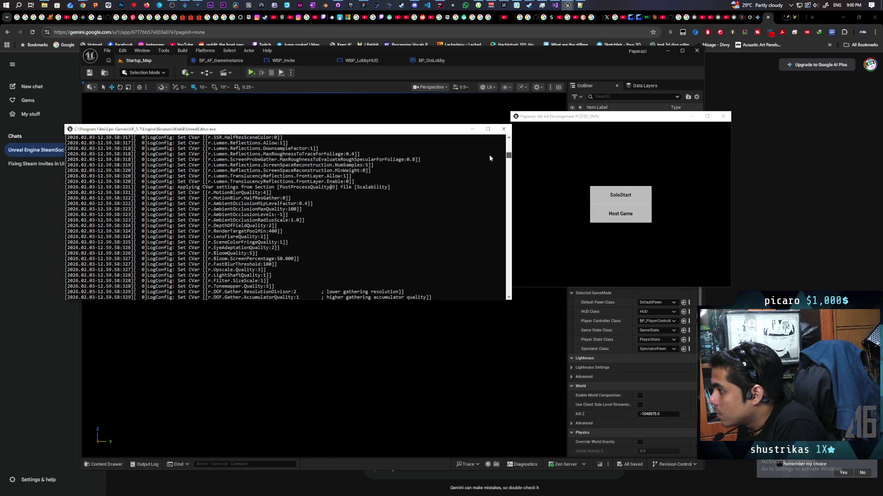
scroll(489, 157, up, 3)
scroll(490, 157, up, 3)
scroll(488, 157, up, 3)
scroll(487, 156, up, 3)
scroll(488, 156, up, 3)
scroll(487, 154, up, 3)
scroll(487, 151, up, 3)
scroll(485, 149, up, 3)
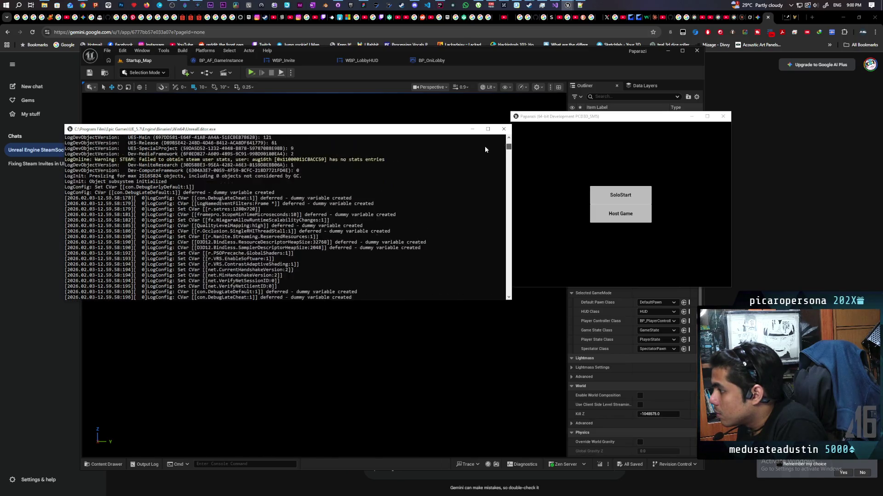
scroll(485, 149, up, 6)
scroll(484, 149, down, 5)
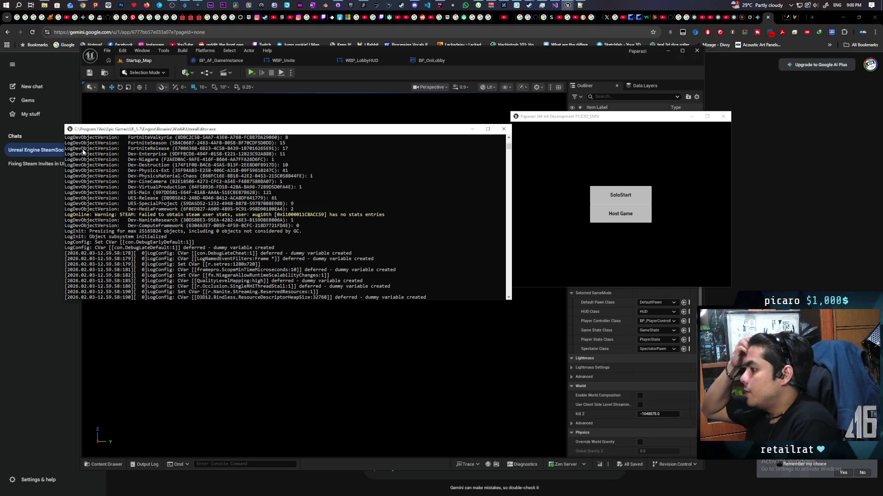
click(70, 130)
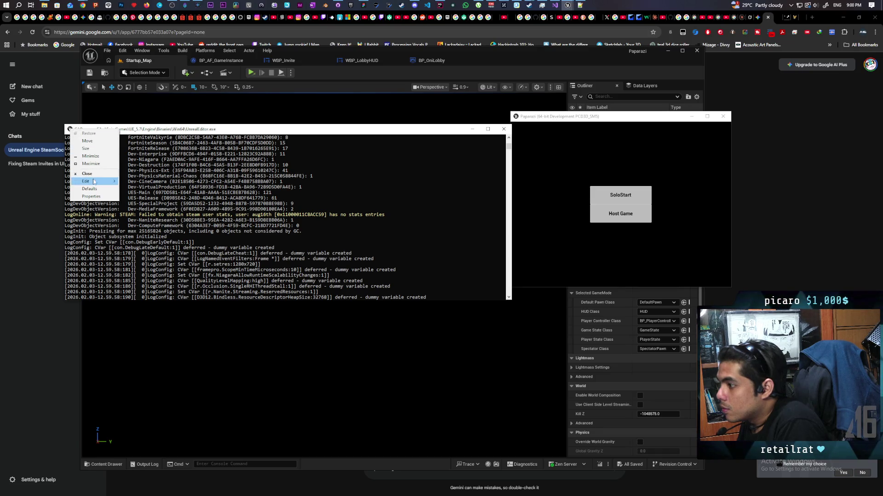
mouse_move(88, 181)
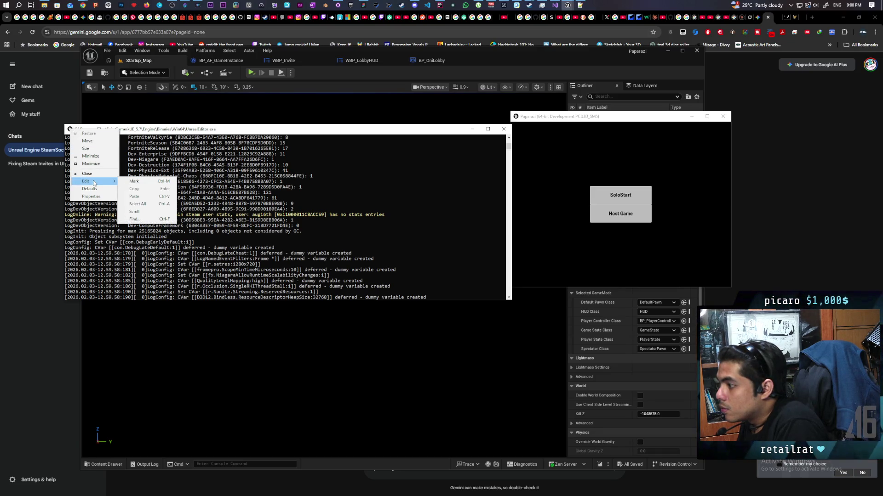
Find 17777 in the launch log, landing on the lobby session entry using that port
click(135, 219)
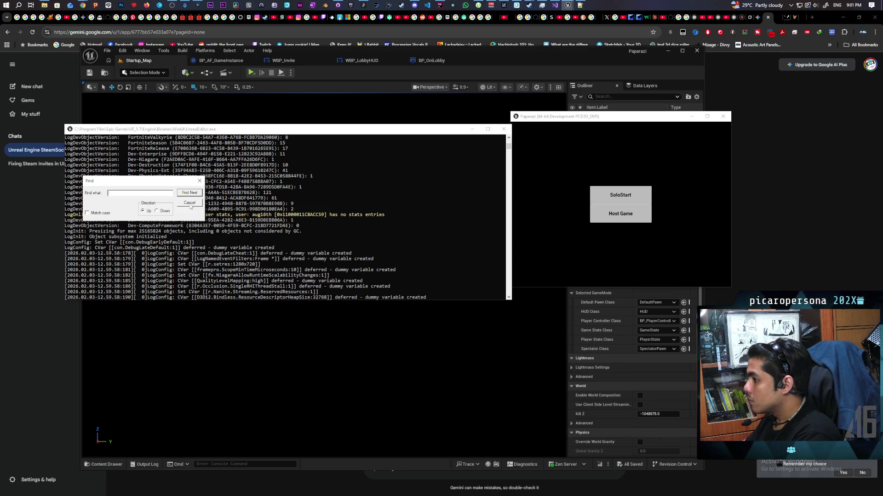
click(191, 206)
drag(508, 142, 508, 181)
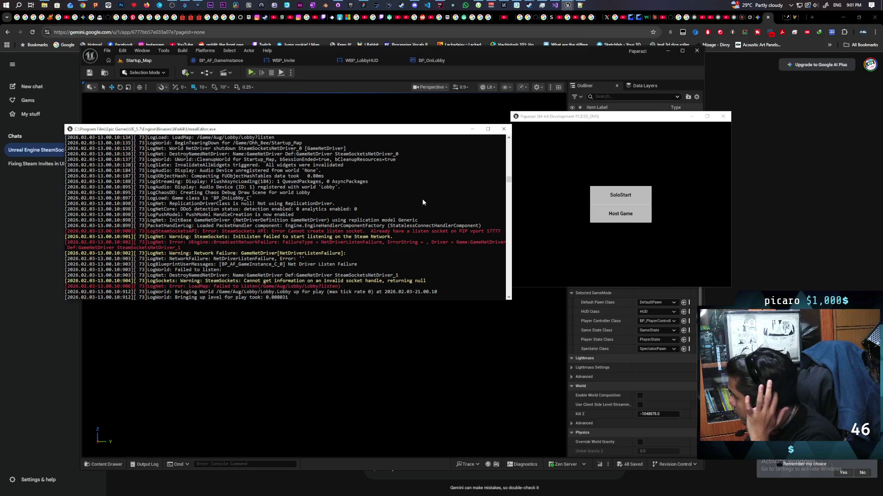
key(ctrl+f)
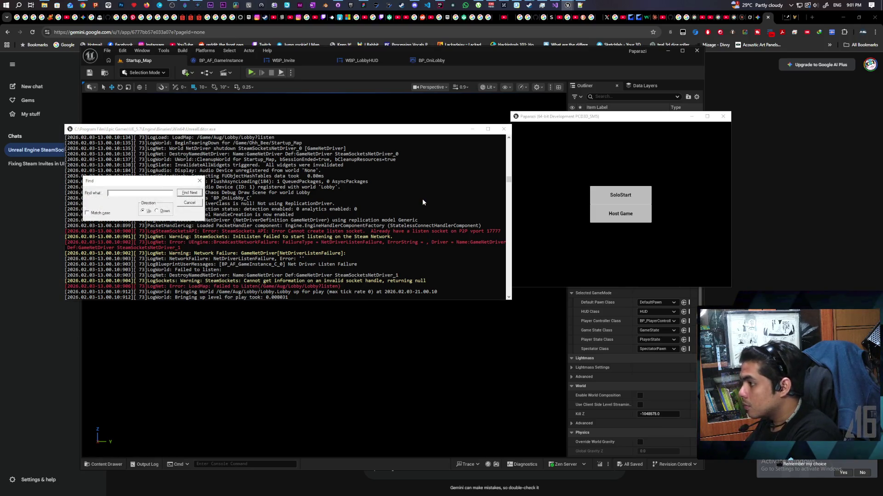
text(17)
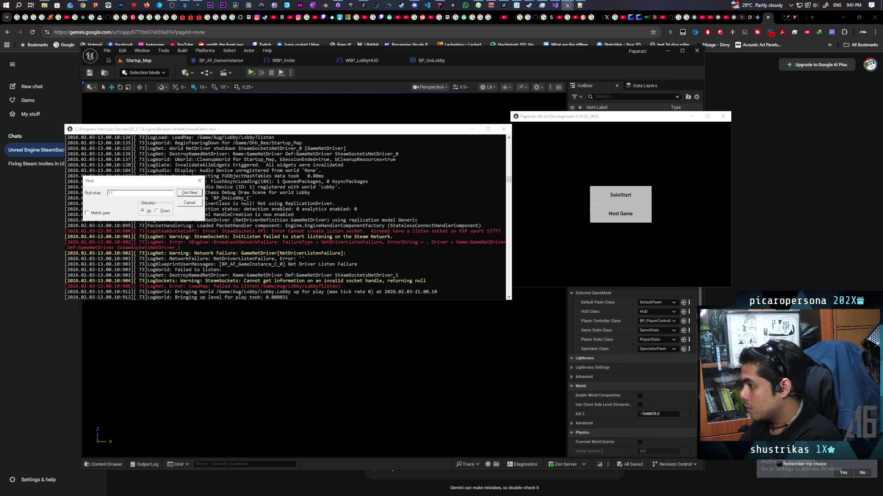
text(3777)
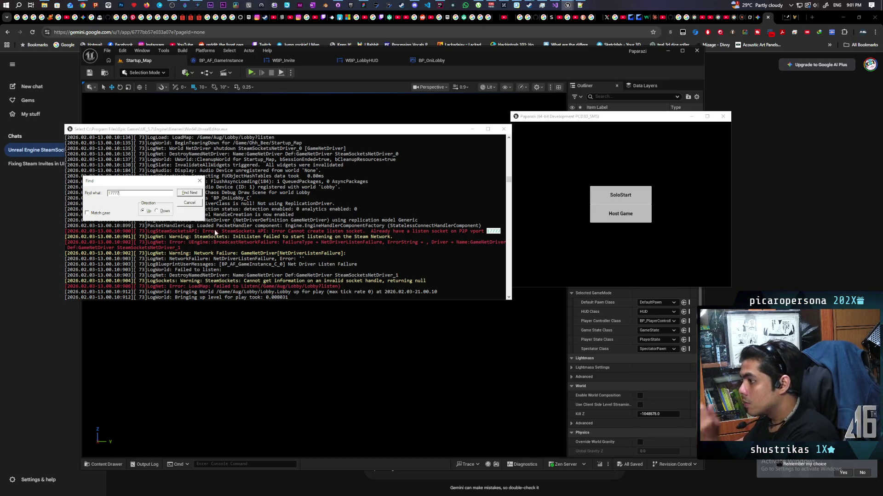
click(190, 193)
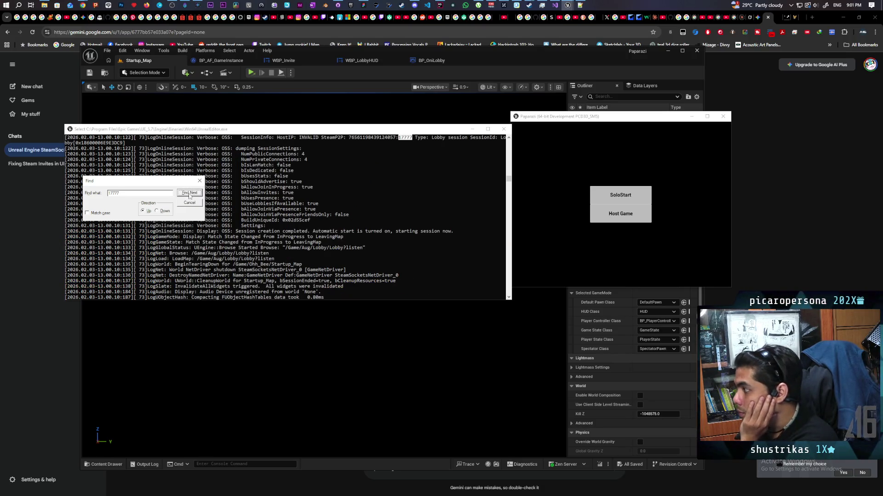
scroll(386, 190, up, 1)
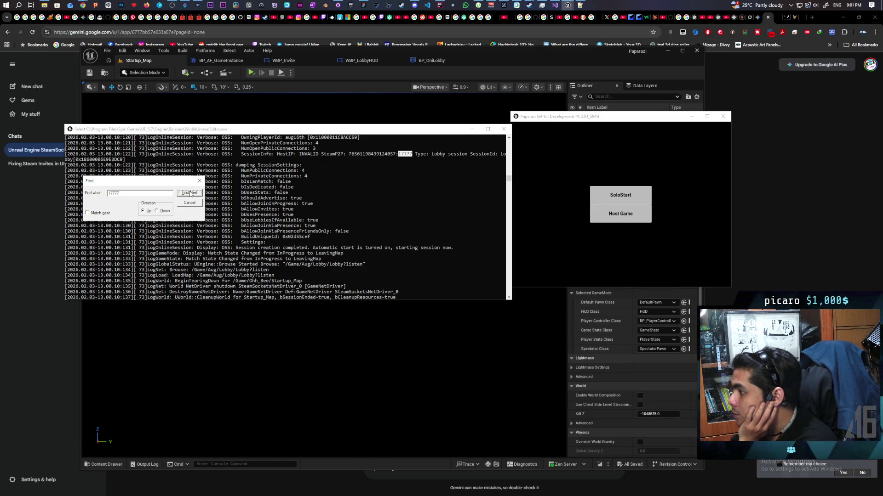
Copy the SteamNetDriver listening-on-17777 log lines and paste them into Gemini's prompt
click(191, 193)
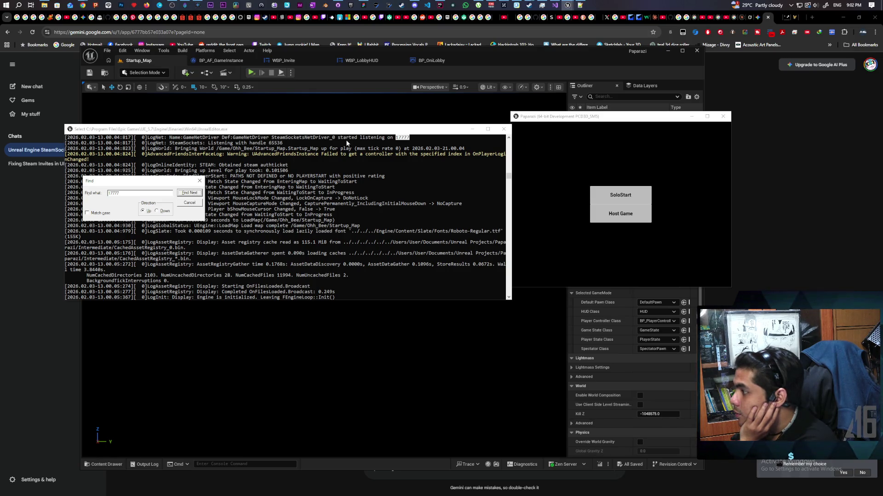
scroll(346, 143, up, 1)
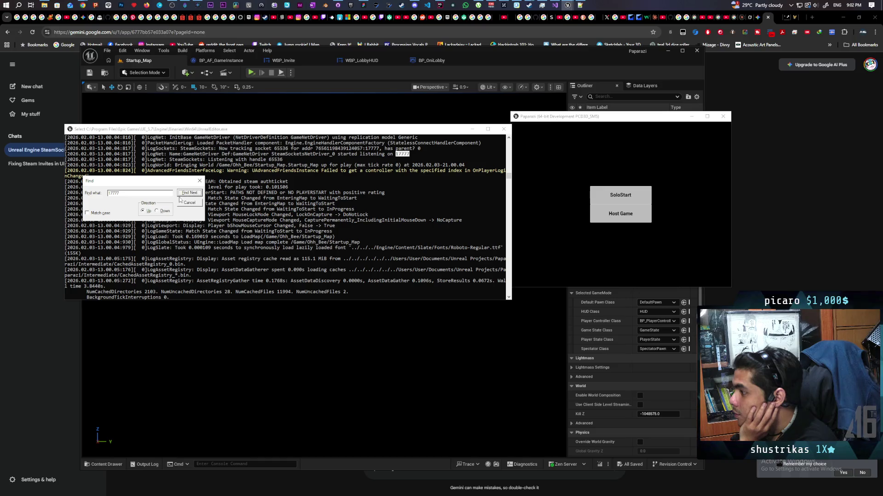
click(191, 205)
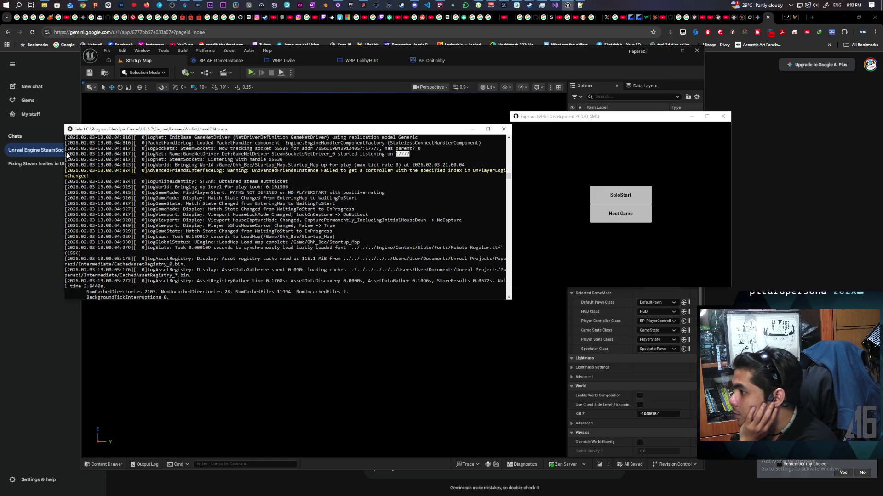
mouse_move(507, 150)
mouse_down()
mouse_move(369, 156)
mouse_move(374, 163)
mouse_up()
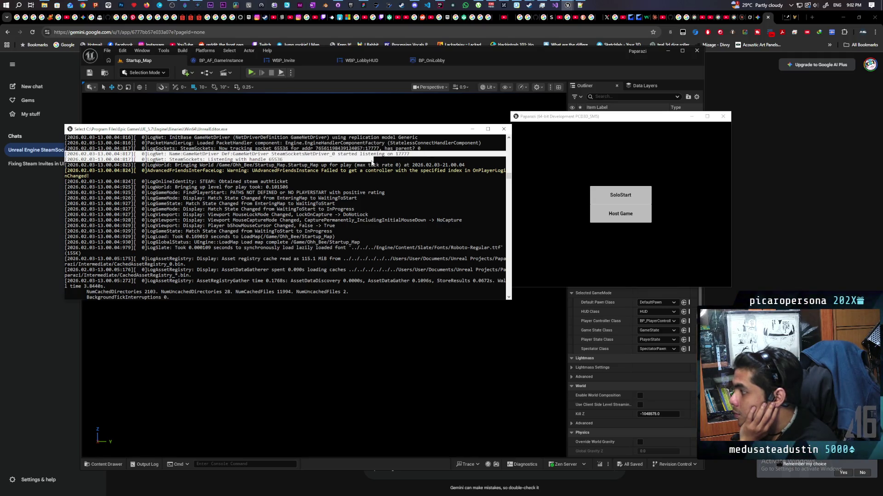
key(Return)
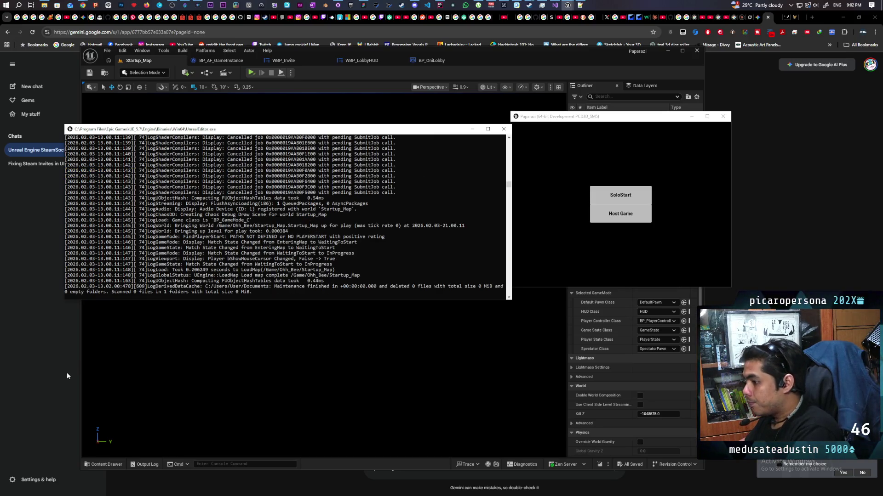
key(alt+Tab)
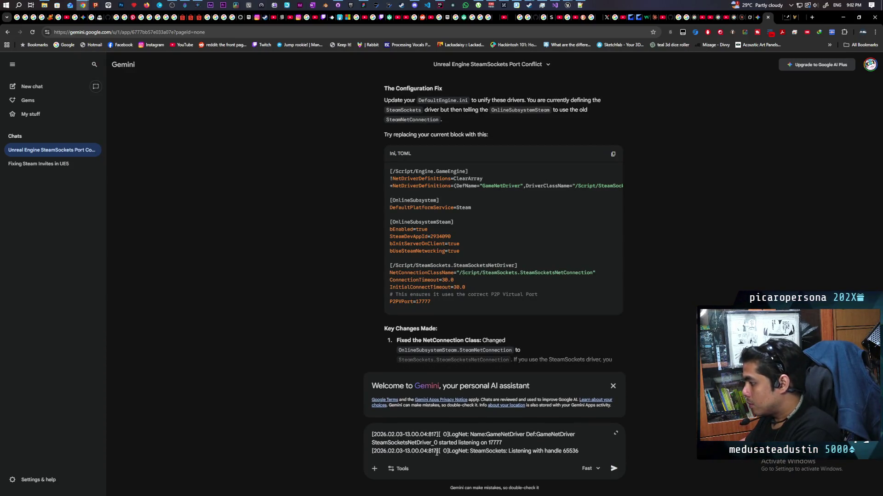
Send the listening-on-17777 lines and read Gemini's SteamSockets explanation and checks
key(Return)
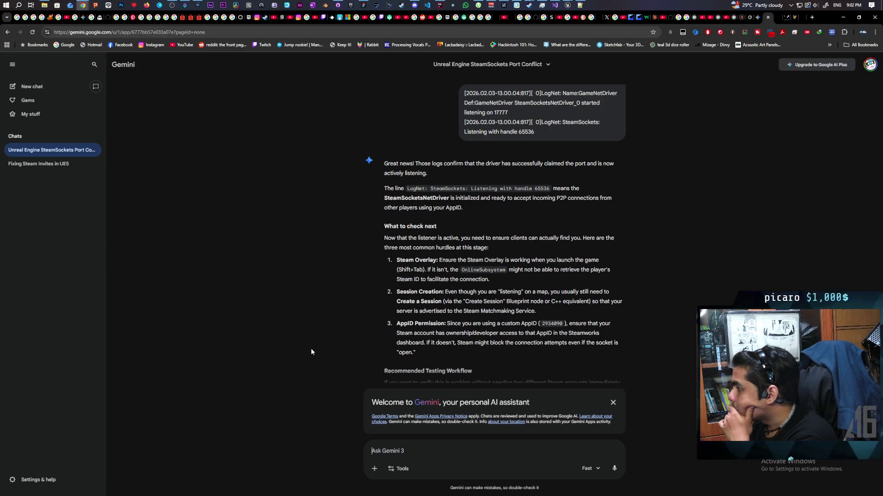
scroll(362, 294, down, 1)
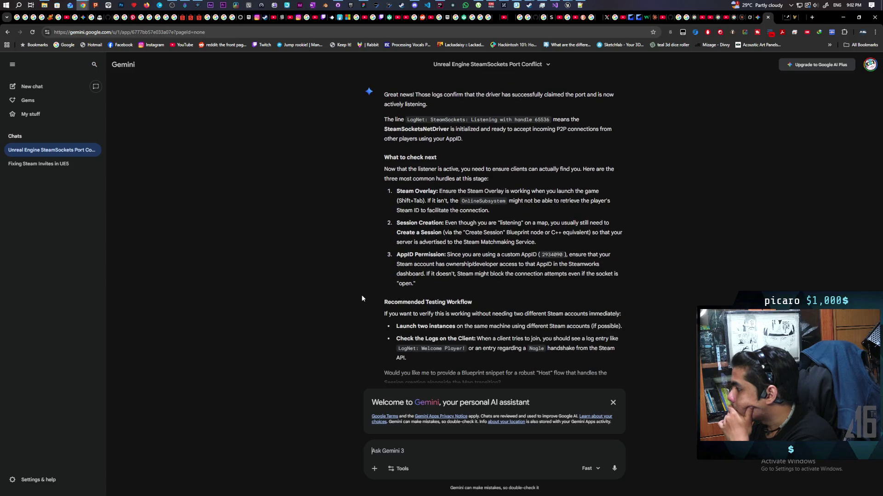
text(should that be lis)
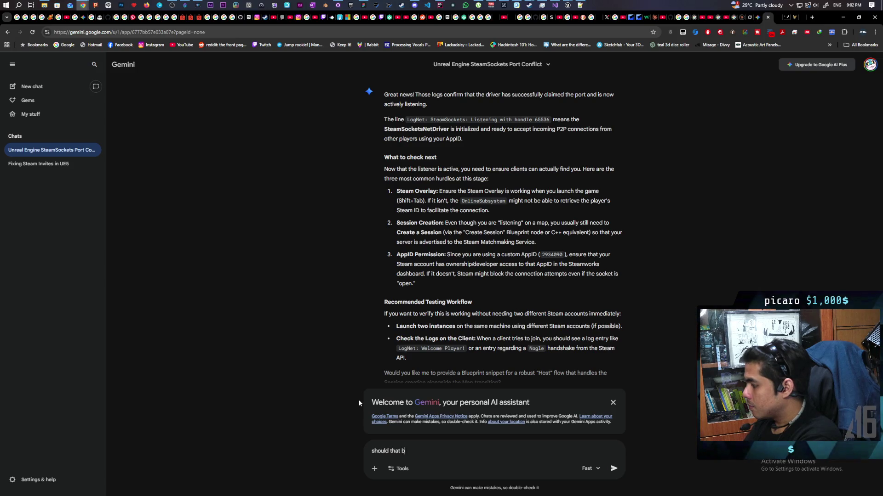
text(tening )
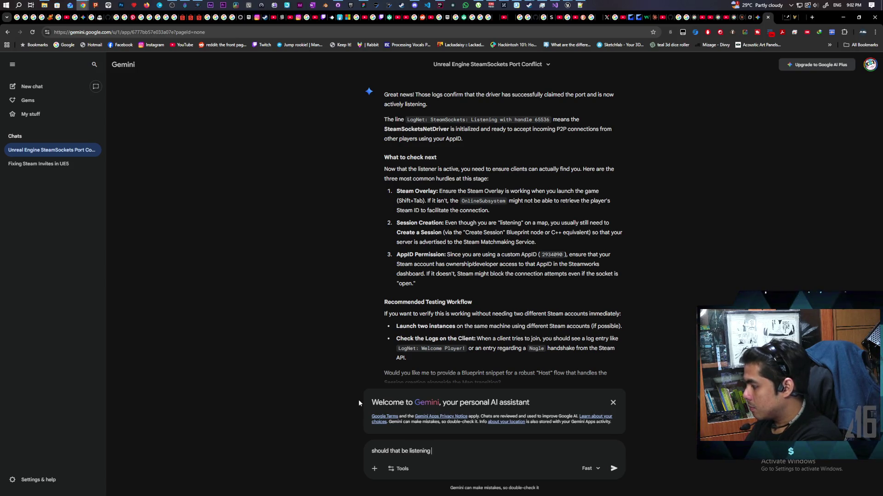
text(from the start?)
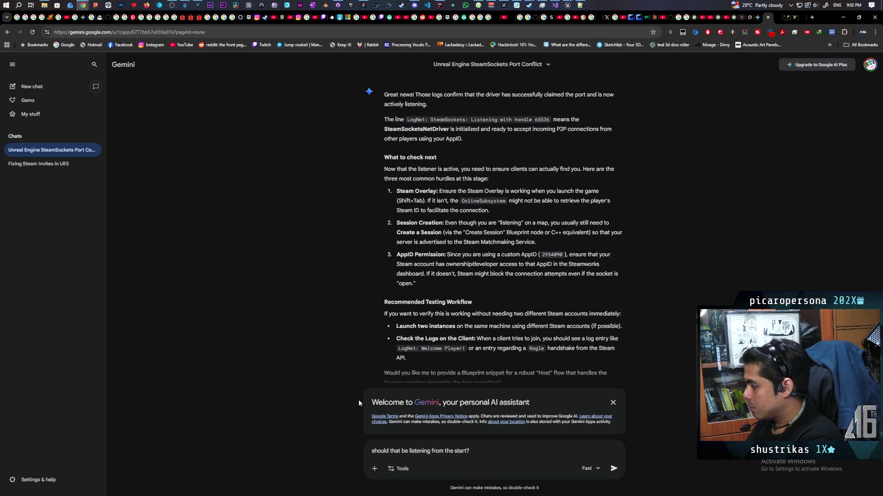
text( that is )
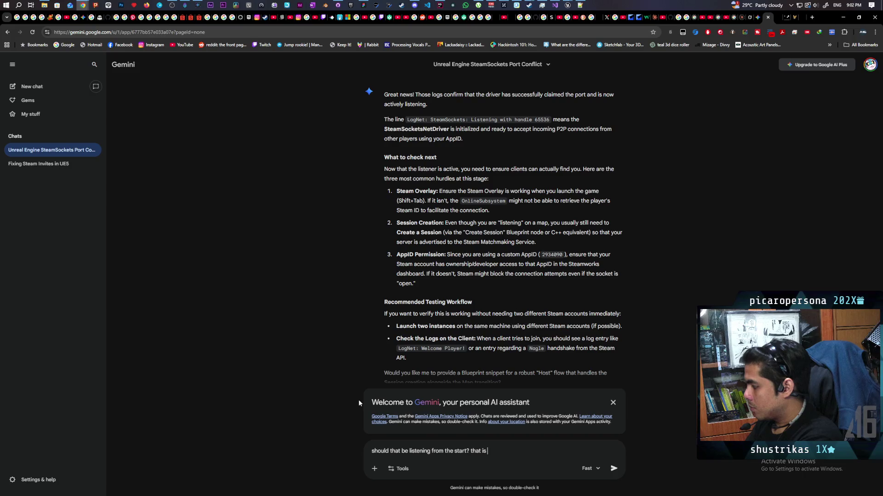
text(ha o)
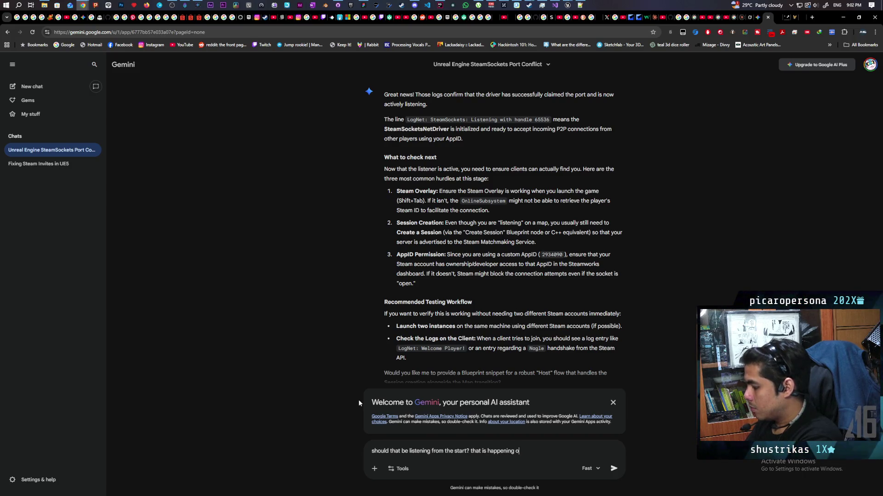
text(art withou)
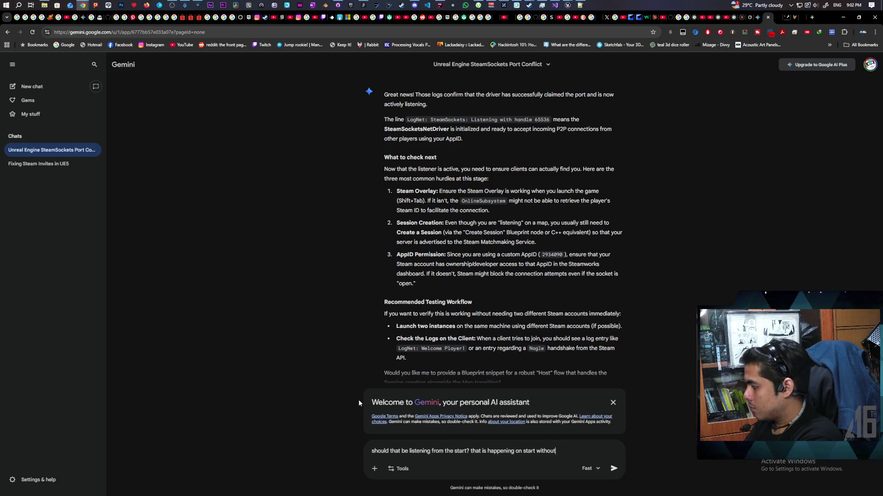
text( the player)
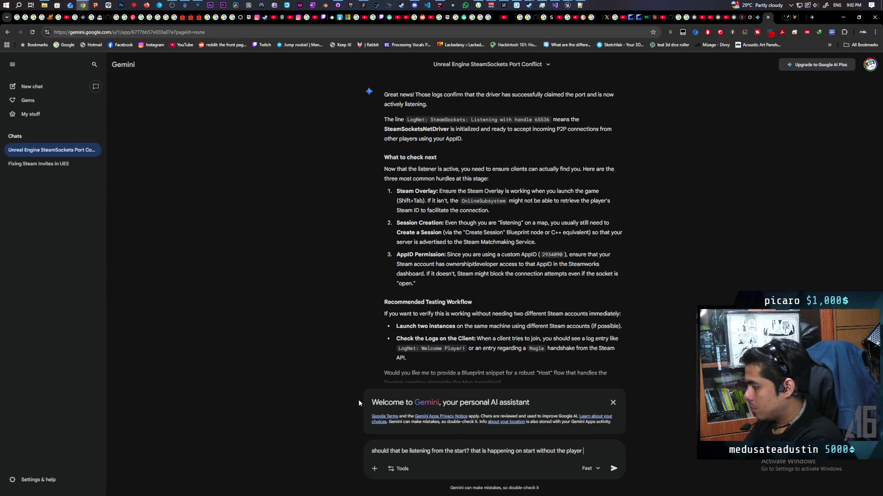
text( listen )
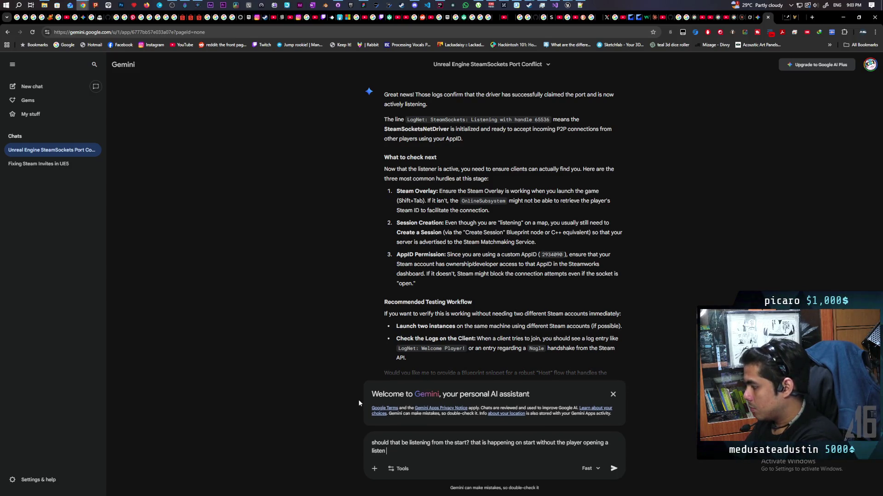
text(server)
Ask Gemini whether listening from startup is expected and read the auto-listening causes
key(Return)
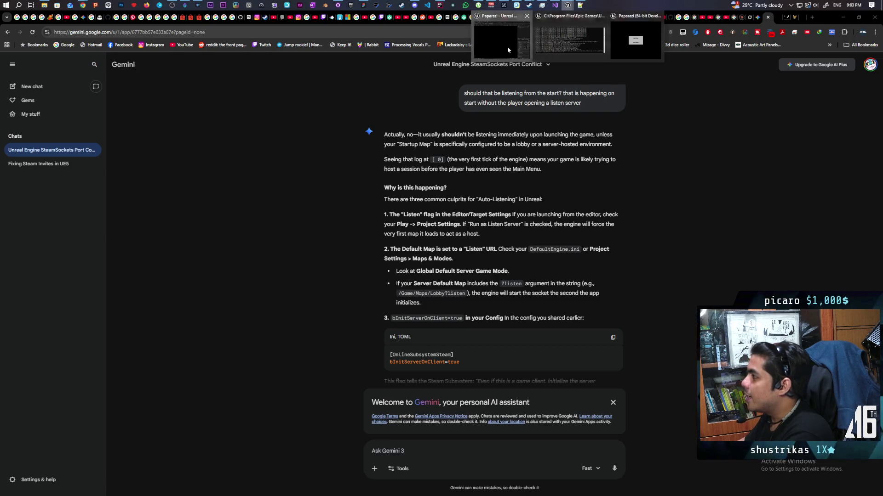
Confirm Net Mode is Play Standalone in the editor's play options
mouse_move(507, 6)
click(507, 47)
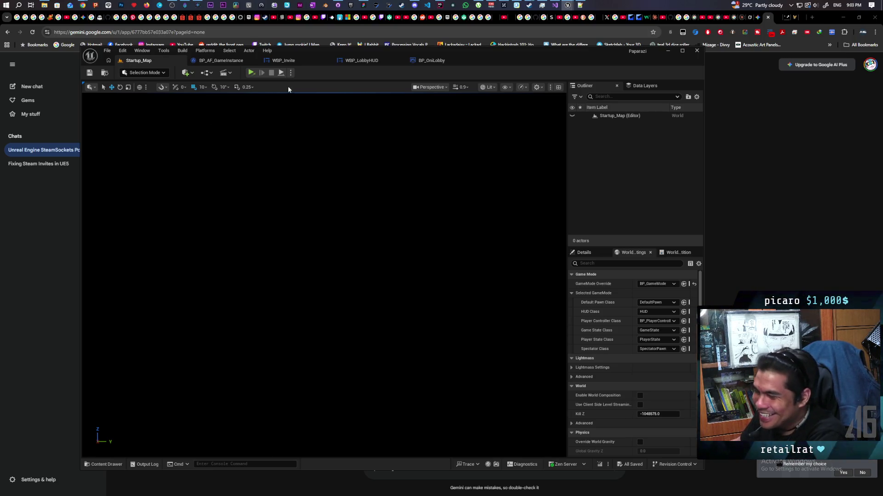
click(291, 73)
mouse_move(311, 212)
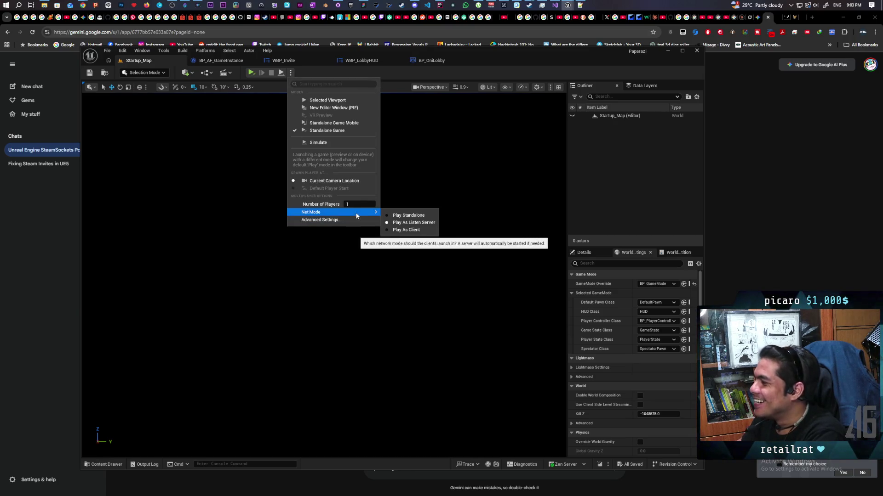
click(404, 215)
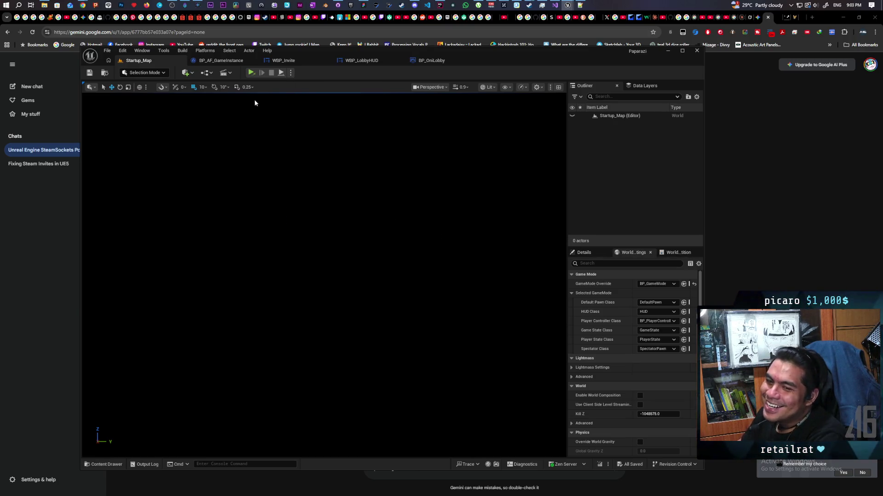
click(290, 74)
mouse_move(312, 212)
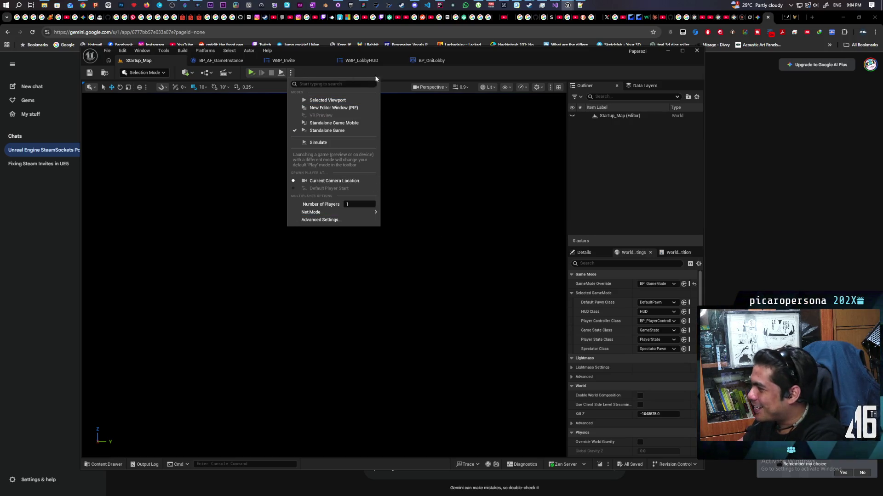
click(387, 75)
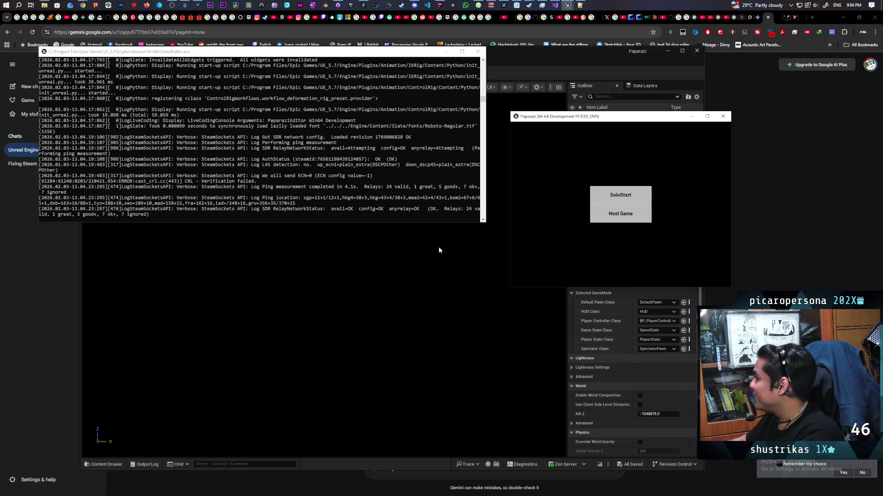
Host a lobby and start the match, triggering the net driver listen failure
click(627, 214)
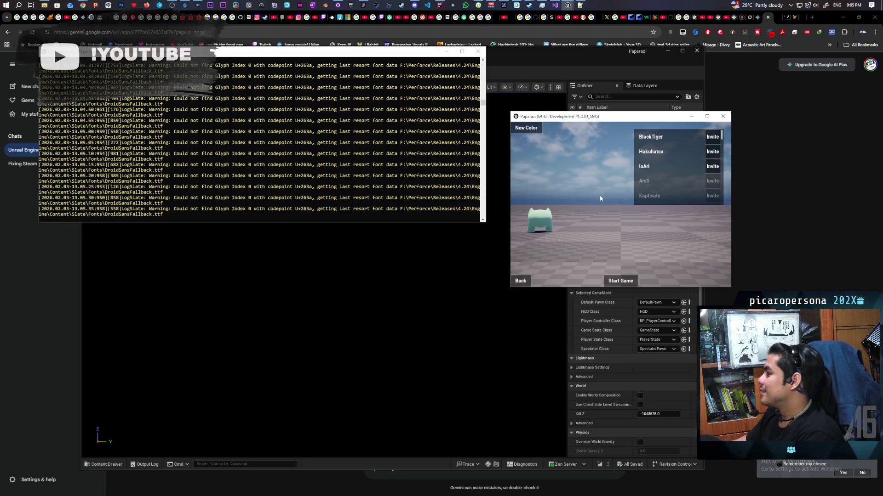
click(620, 281)
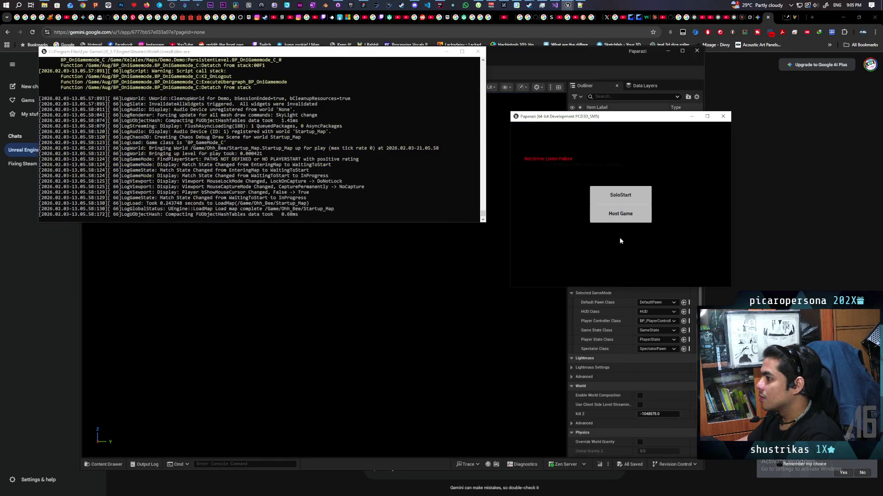
scroll(399, 176, up, 10)
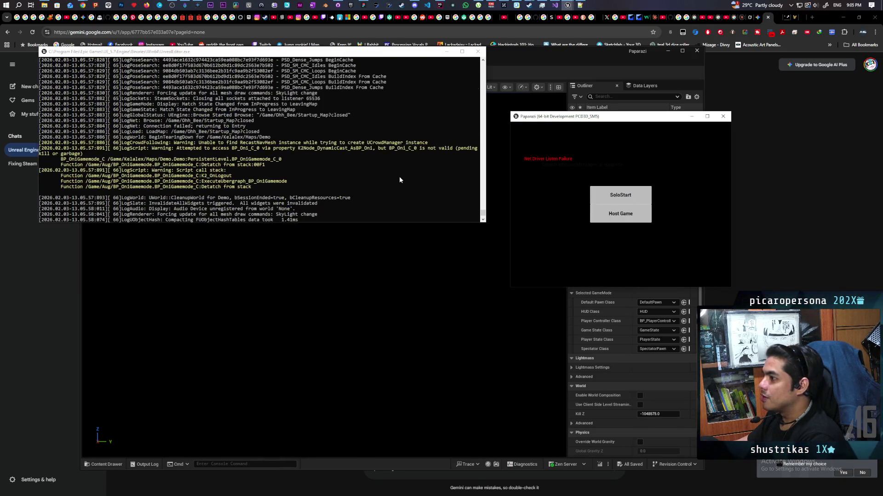
scroll(399, 176, up, 5)
scroll(400, 176, up, 5)
scroll(399, 178, up, 5)
scroll(407, 152, up, 5)
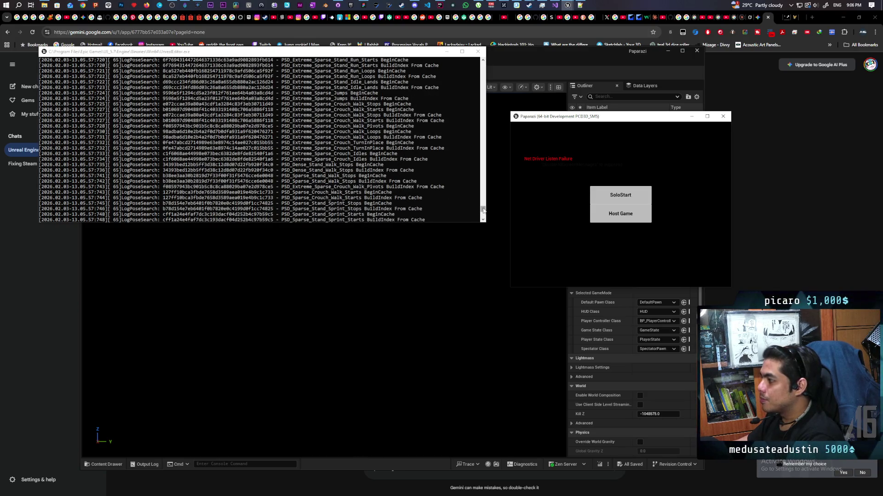
drag(483, 204, 483, 209)
scroll(335, 184, up, 5)
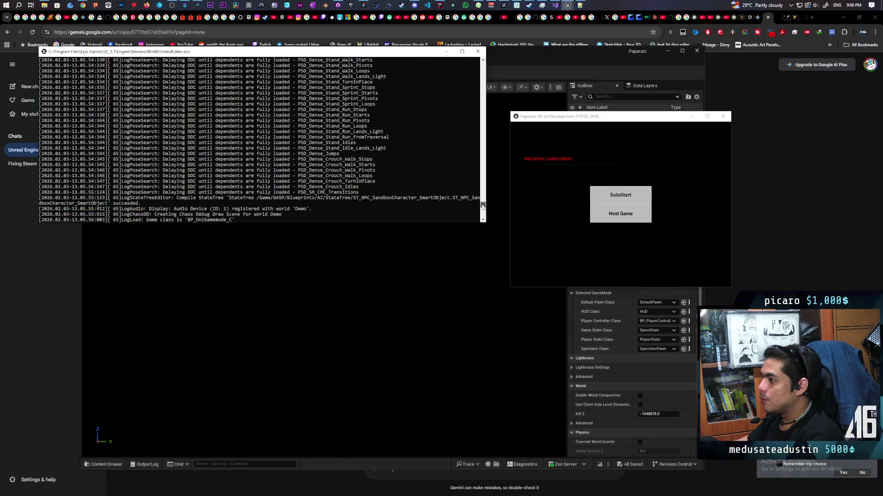
scroll(336, 183, up, 5)
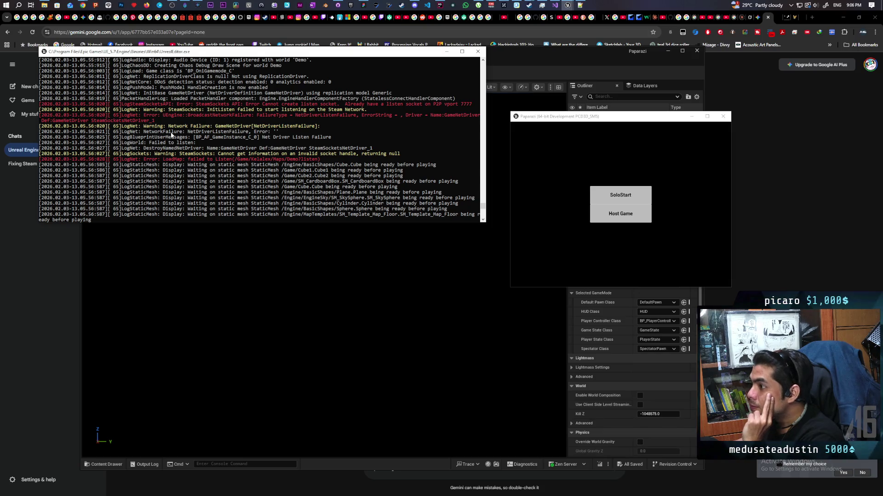
scroll(283, 115, down, 5)
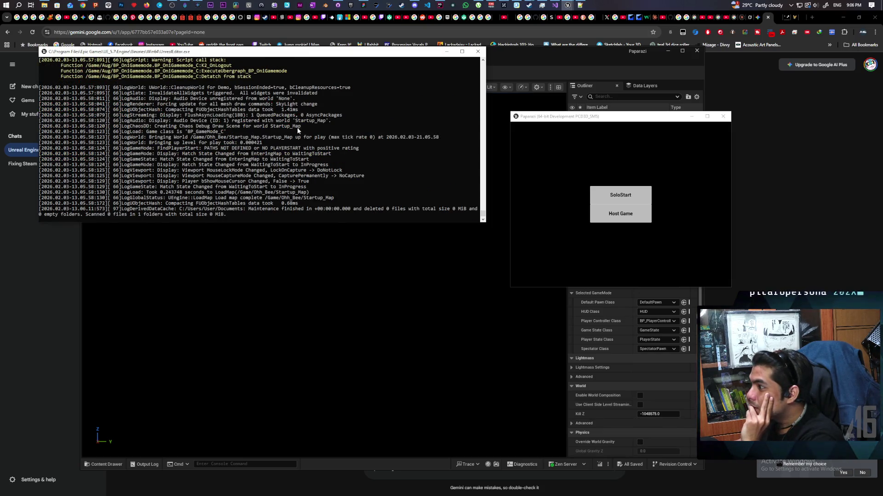
scroll(297, 128, up, 3)
drag(483, 216, 481, 209)
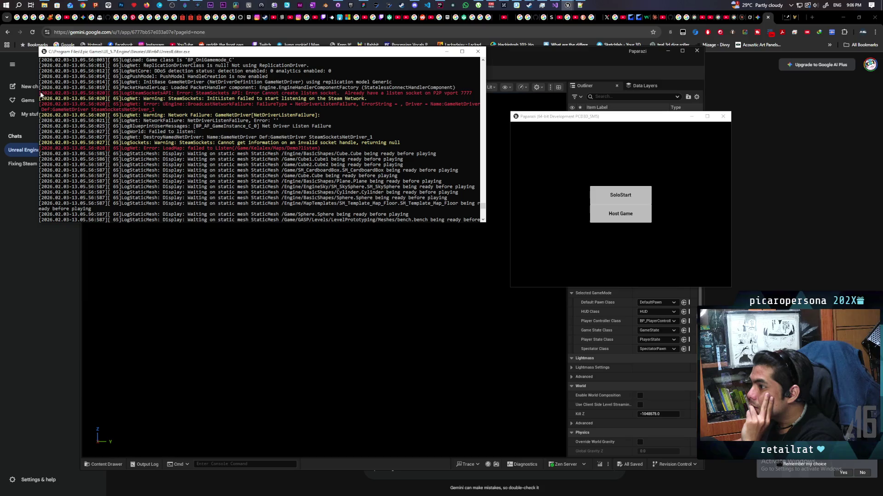
Copy the SteamSockets-through-LoadMap error lines and return to the Gemini chat
drag(41, 94, 340, 148)
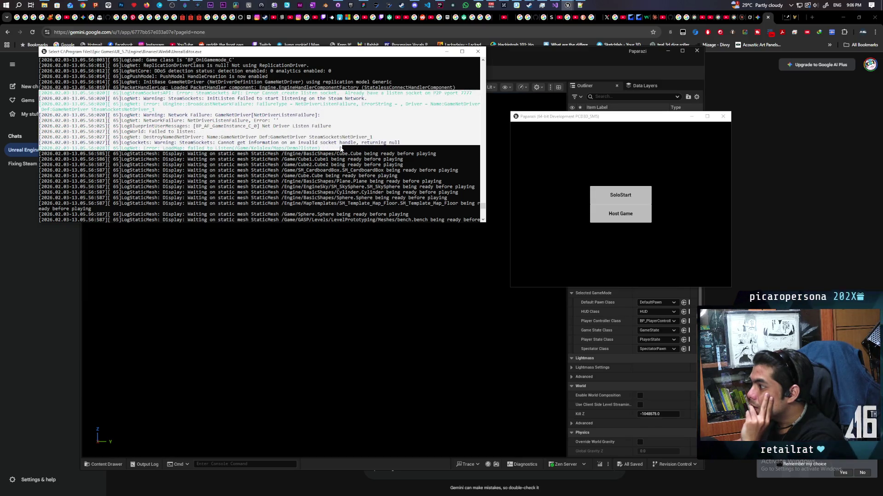
click(333, 153)
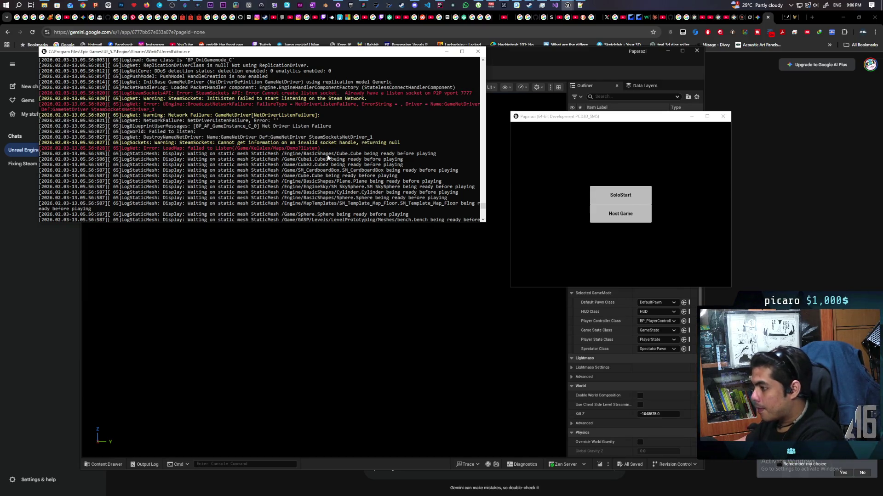
click(51, 308)
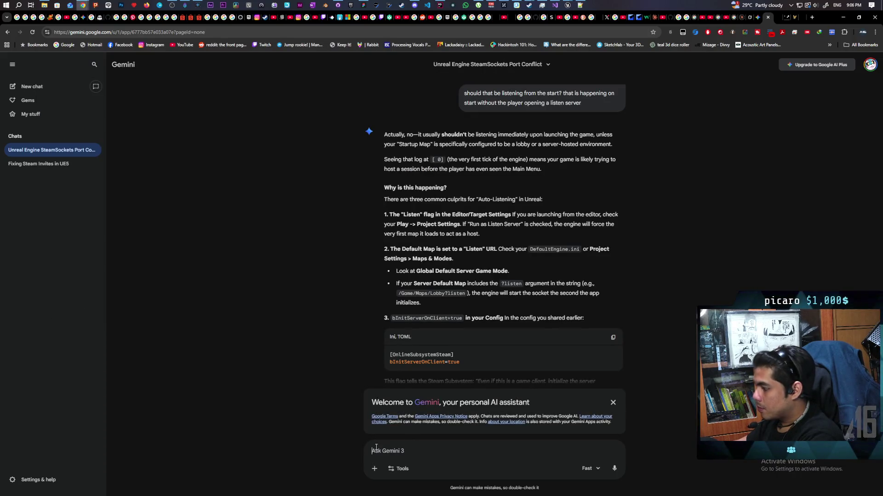
Send the listen-failure log with a note about server travel from a lobby
text([2026.02.03-13.05.56:027][ 65]LogWorld: Failed to listen: [2026.02.03-13.05.56:027][ 65]LogNet: DestroyNamedNetDriver: Name:GameNetDriver Def:GameNetDriver SteamSocketsNetDriver_1 [2026.02.03-13.05.56:027][ 65]LogSockets: Warning: SteamSockets: Cannot get information on an invalid socket handle, returning null [2026.02.03-13.05.56:028][ 65]LogNet: Error: LoadMap: failed to Listen(/Game/Kelalex/Maps/Demo?listen))
key(shift+Return)
key(shift+Return)
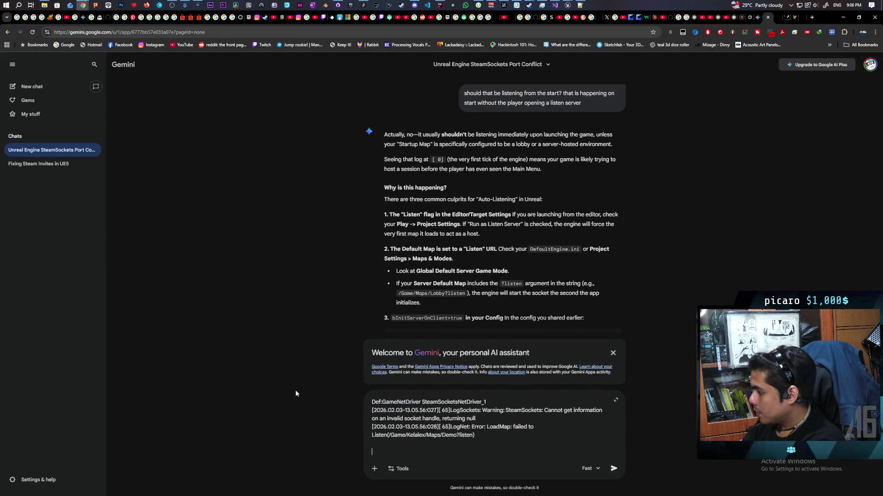
text(this is a problem i am g)
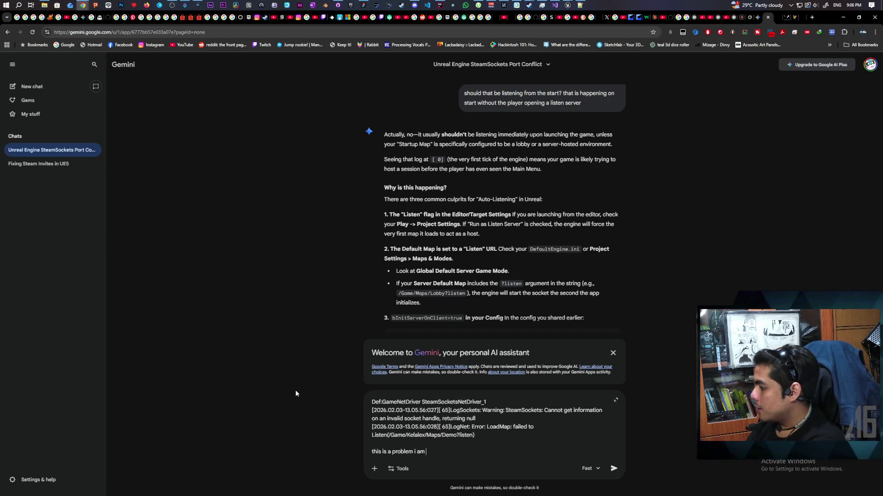
text(etting when i tr)
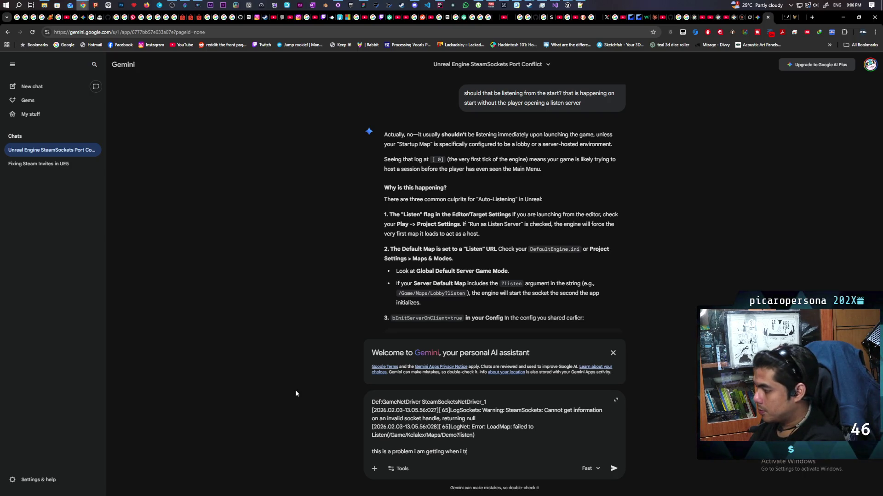
text(y to server)
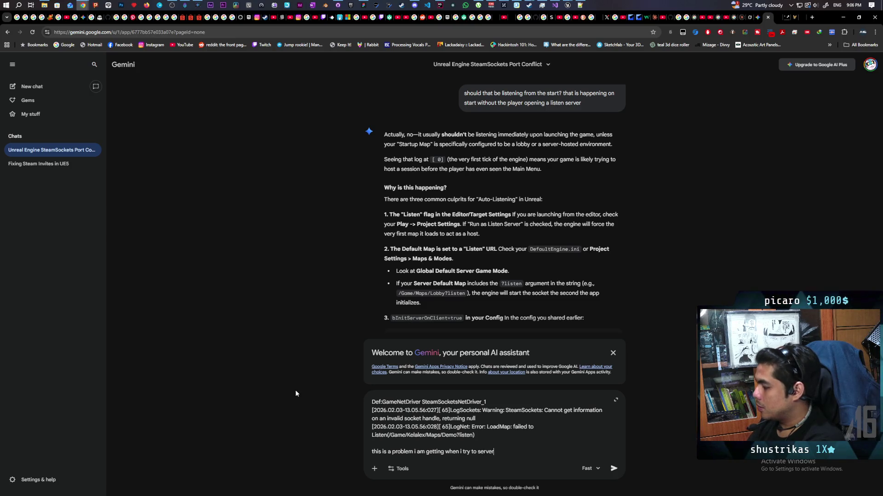
text( travel from a)
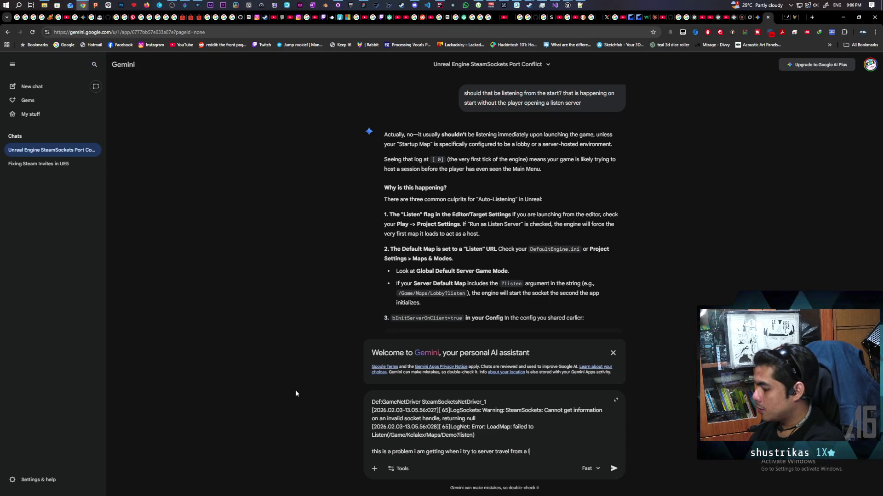
text(lobby into the game)
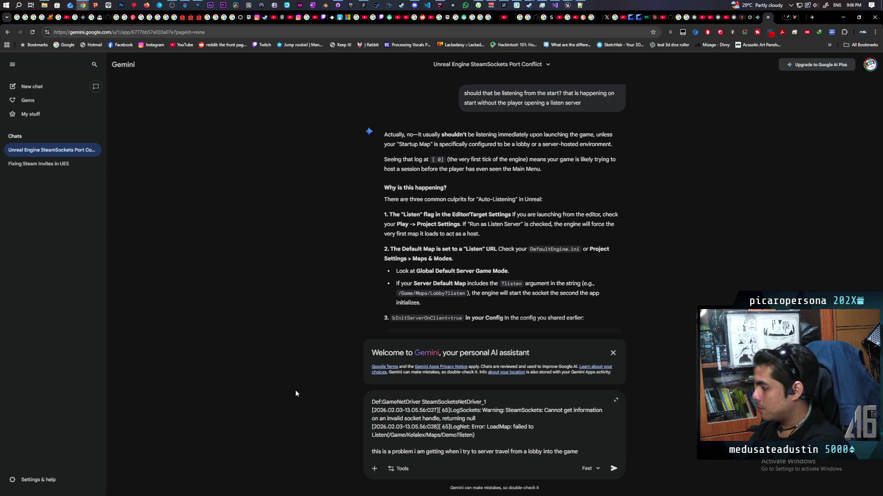
key(Return)
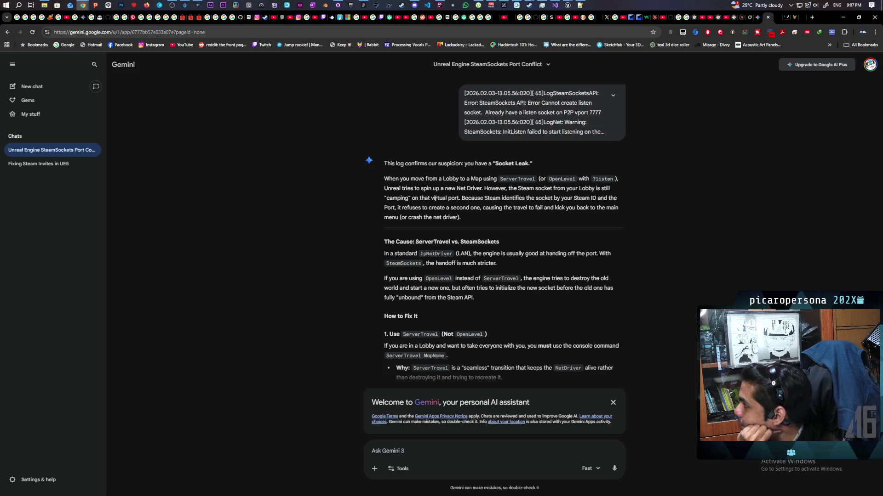
scroll(431, 217, down, 1)
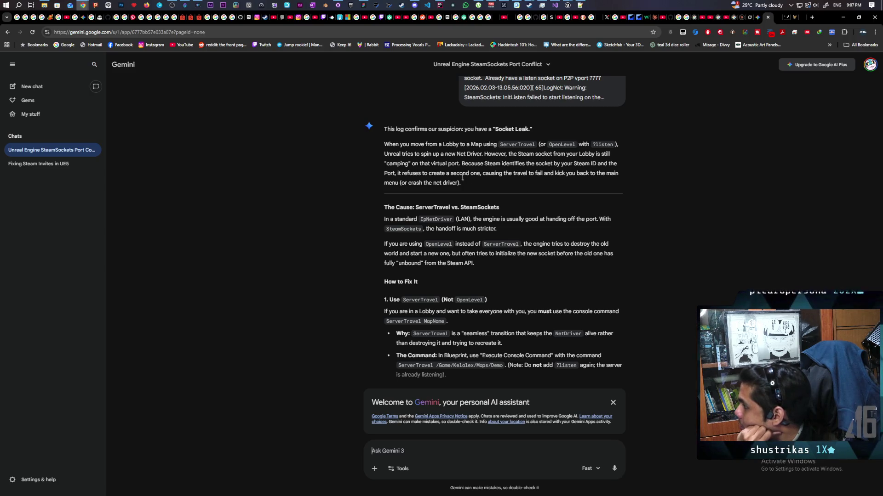
scroll(502, 176, down, 2)
scroll(503, 176, down, 2)
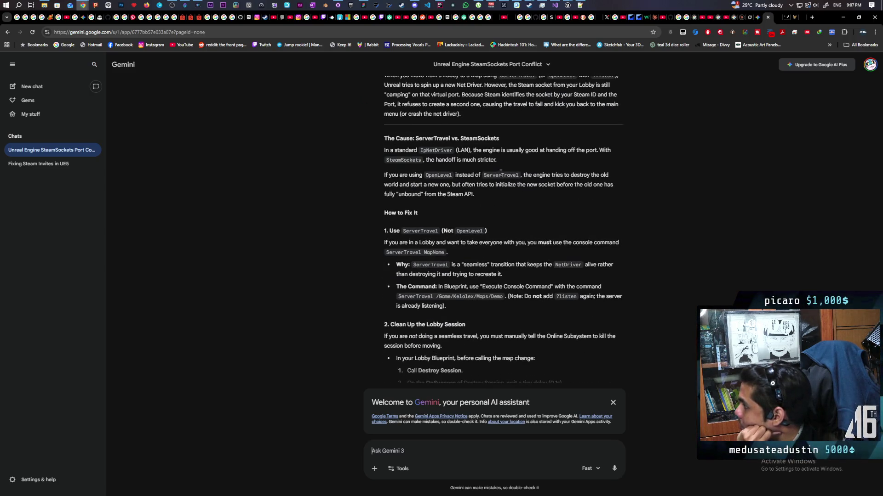
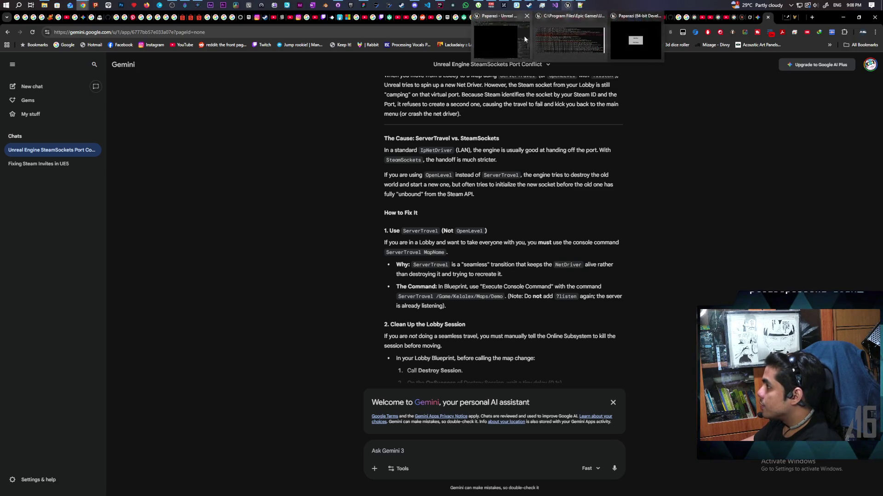
Inspect the lobby's Start Game flow down to the game instance's Server Travel node and its URL
click(517, 39)
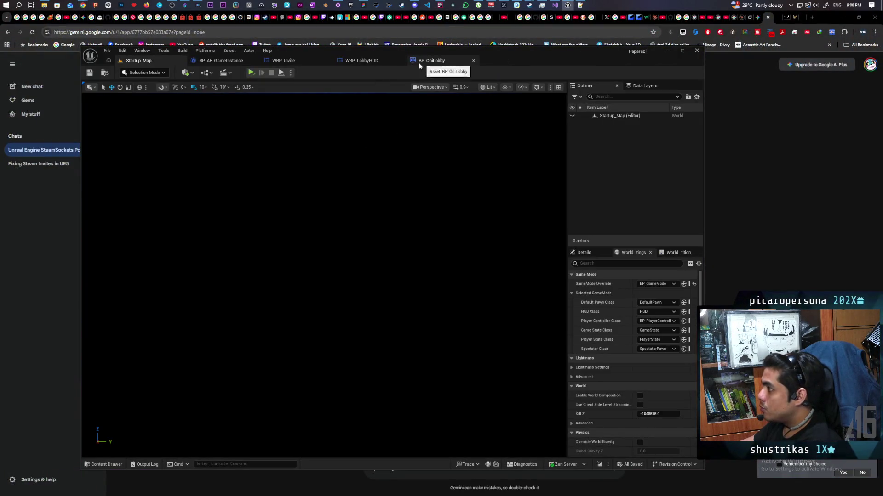
click(358, 60)
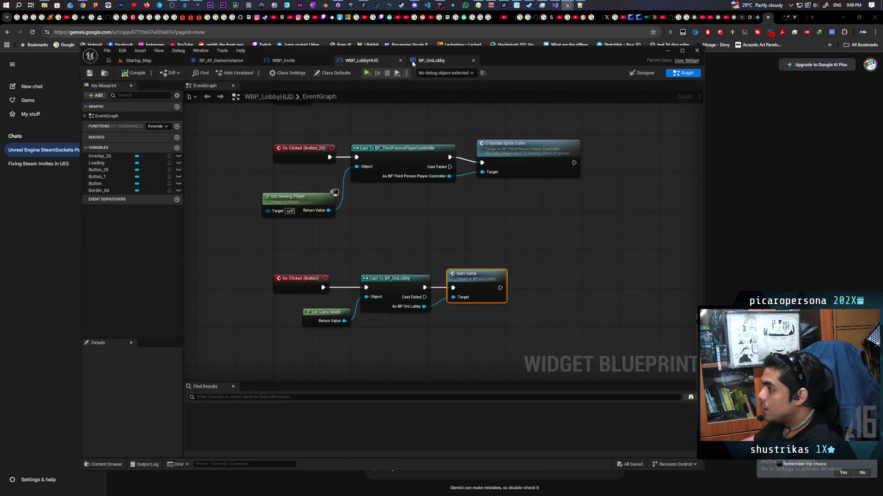
double_click(475, 280)
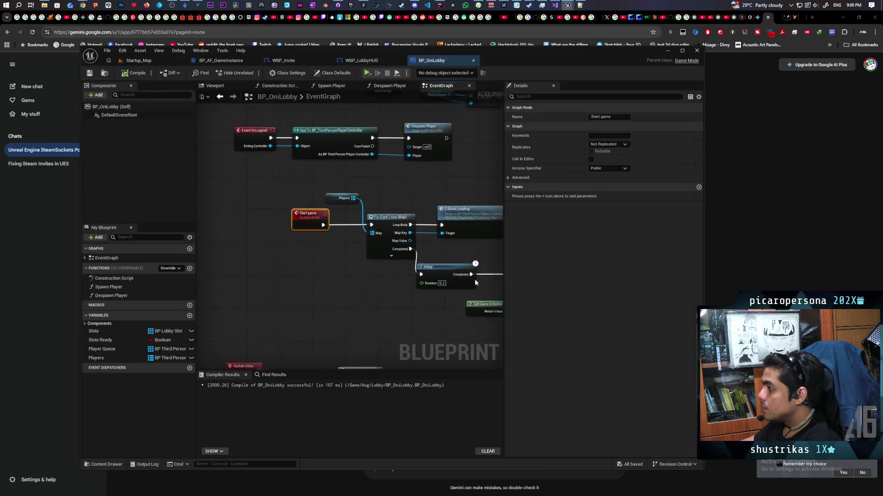
drag(400, 277, 276, 227)
mouse_move(422, 320)
mouse_down()
mouse_move(453, 272)
mouse_move(339, 282)
mouse_up()
double_click(452, 262)
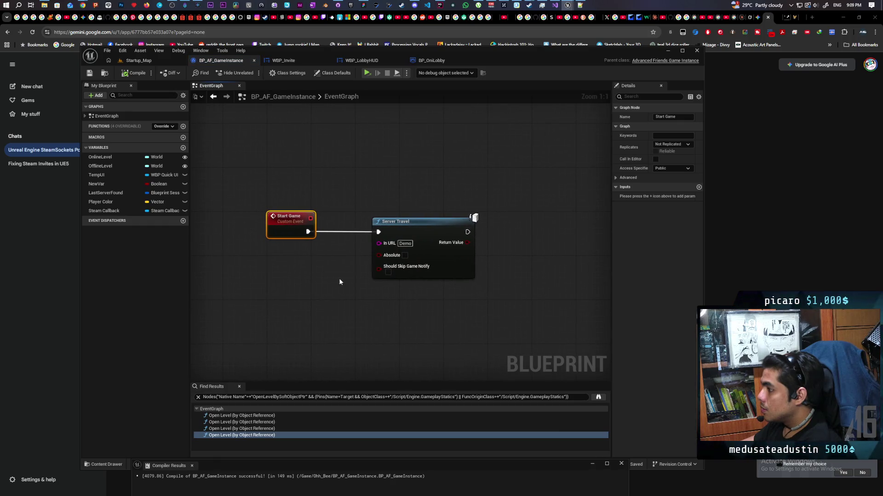
click(422, 222)
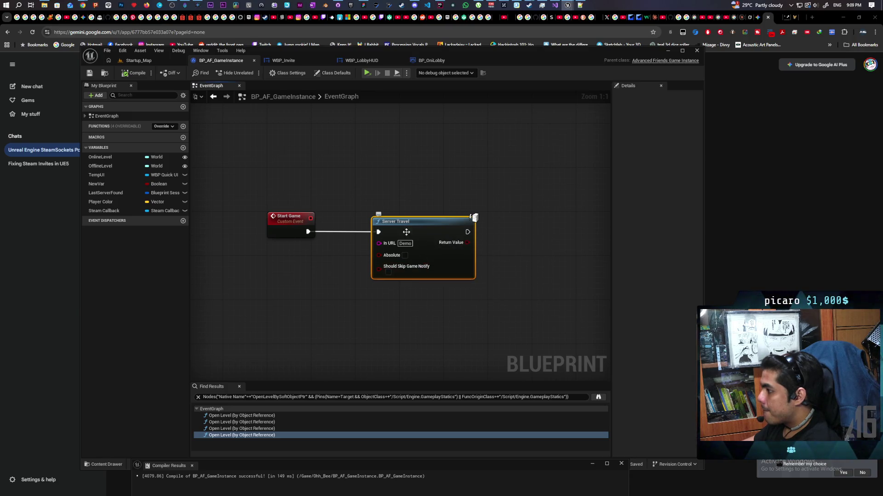
Send Gemini the question on whether bUseSeamlessTravel belongs on the target or current game mode
key(Escape)
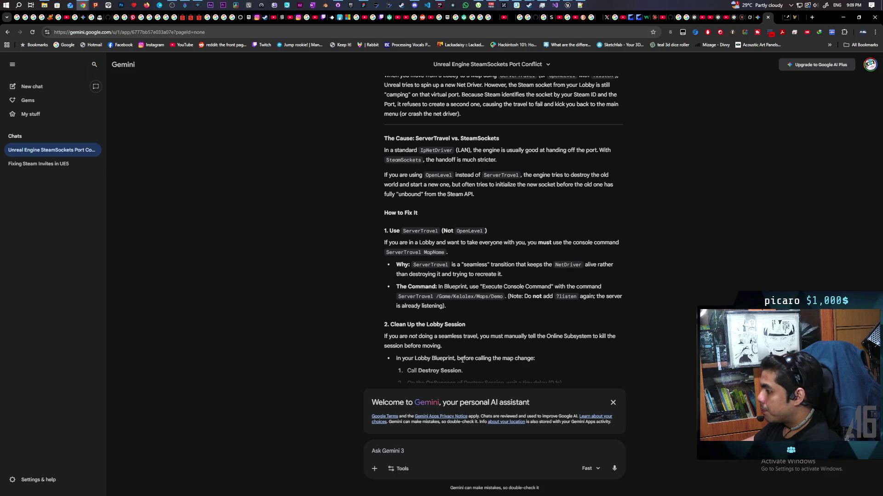
scroll(392, 344, down, 3)
scroll(389, 344, down, 3)
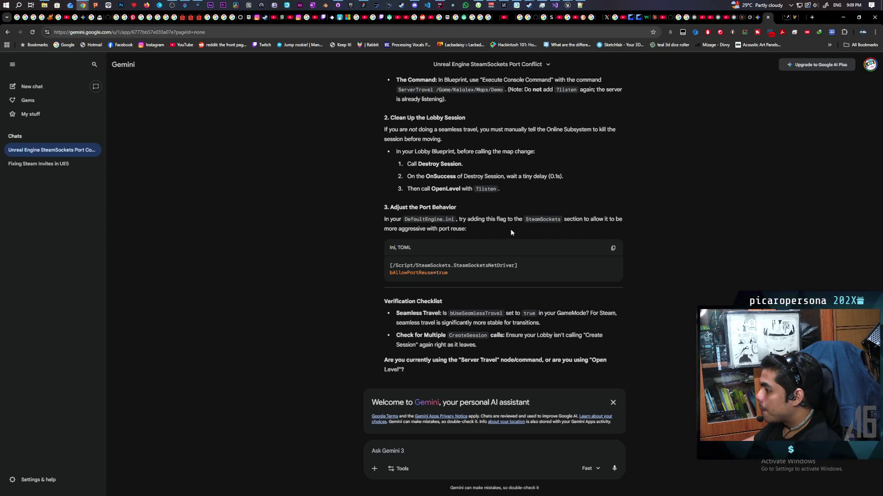
scroll(511, 229, down, 1)
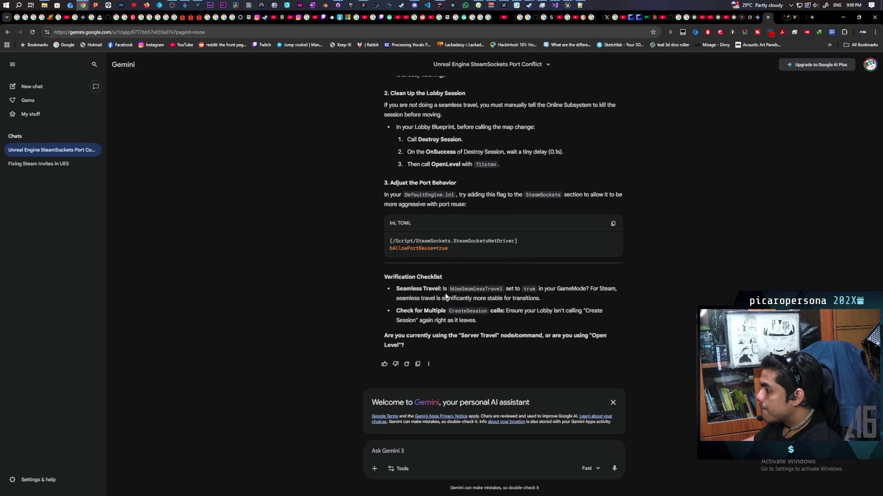
scroll(445, 295, up, 5)
scroll(445, 295, up, 3)
scroll(445, 295, down, 4)
scroll(444, 295, down, 3)
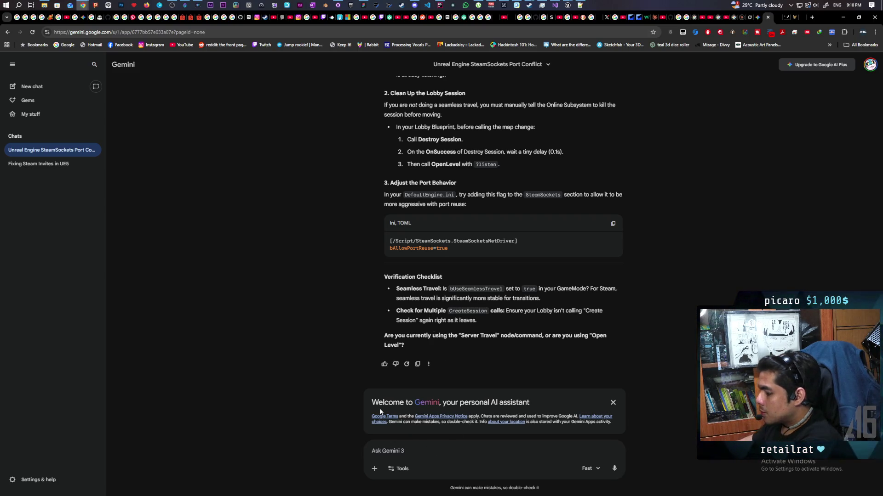
text(c)
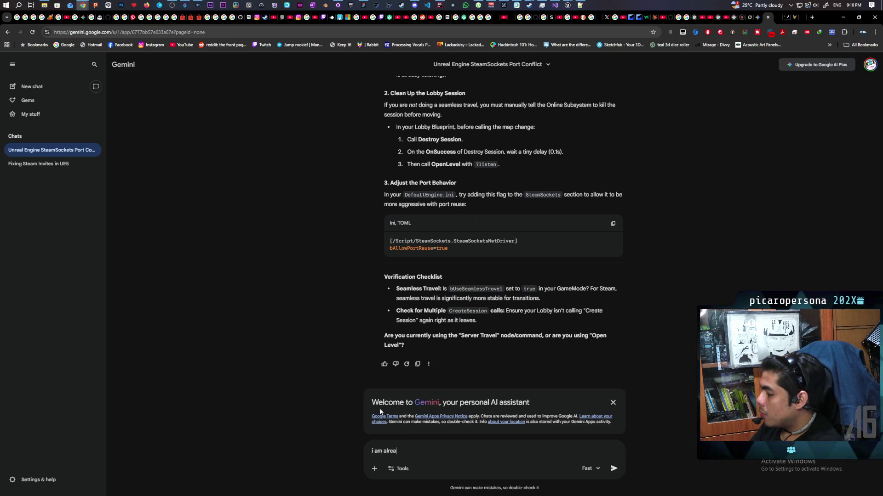
text(using)
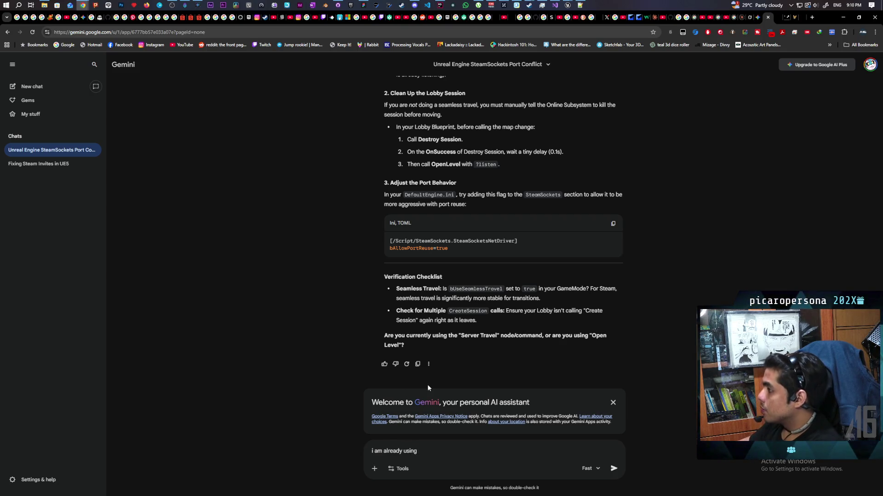
scroll(380, 286, up, 4)
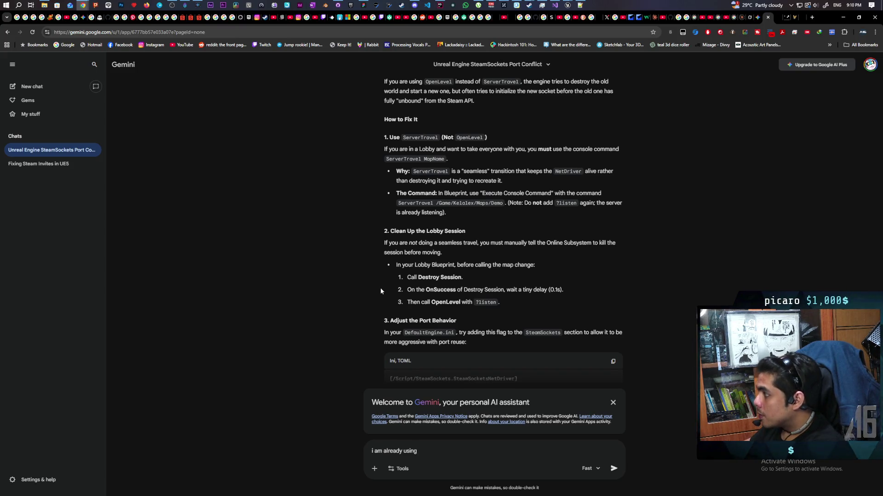
scroll(380, 288, down, 4)
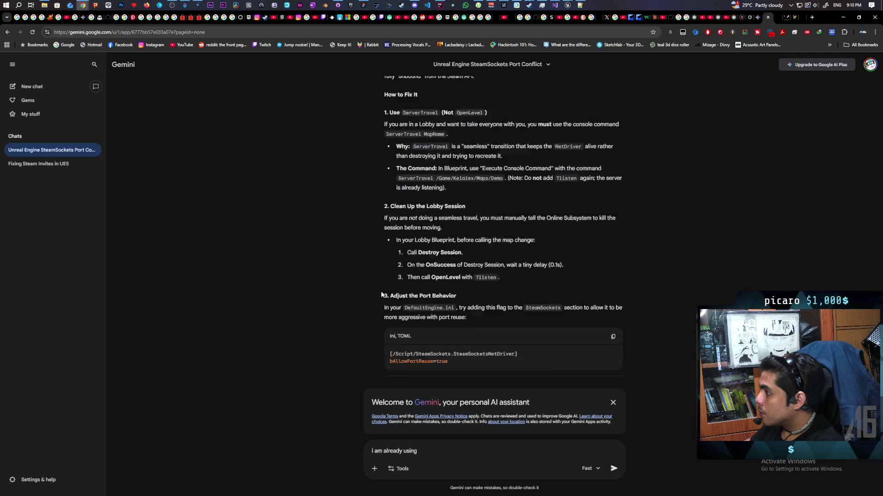
text( the server ta)
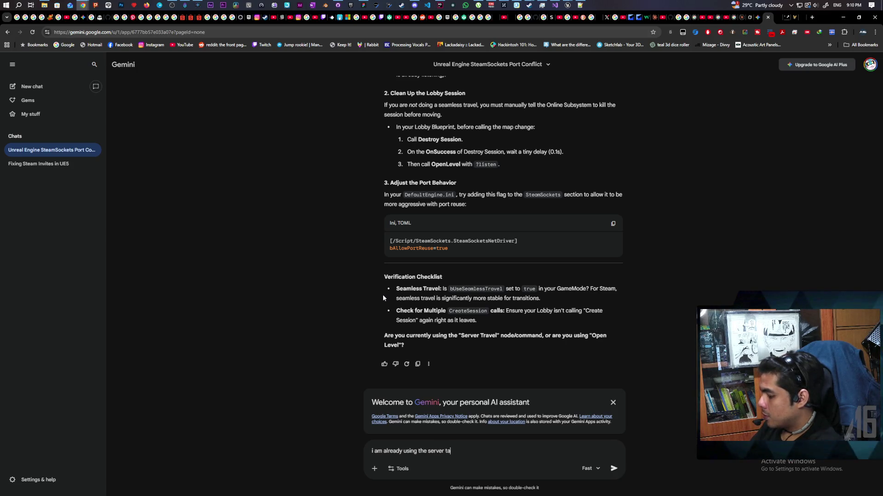
text(ravel node. is b)
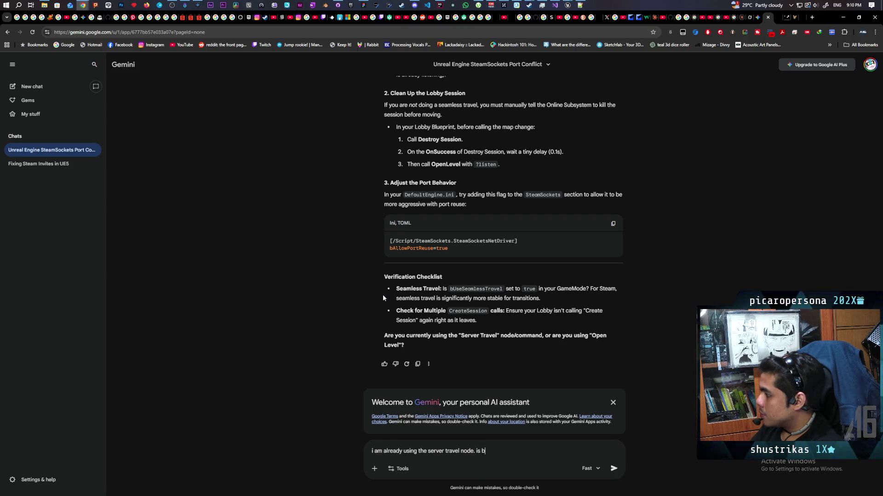
text(UseSeamlessTravel )
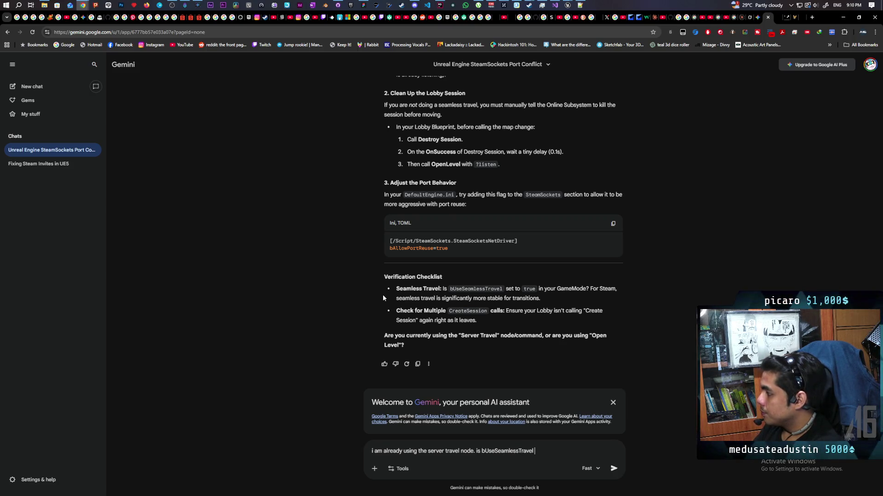
text(supposed to be true)
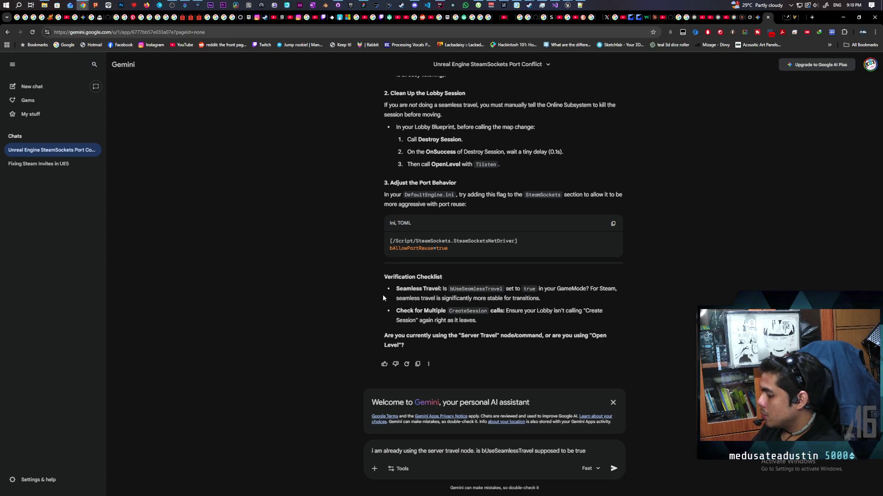
text( on the tar)
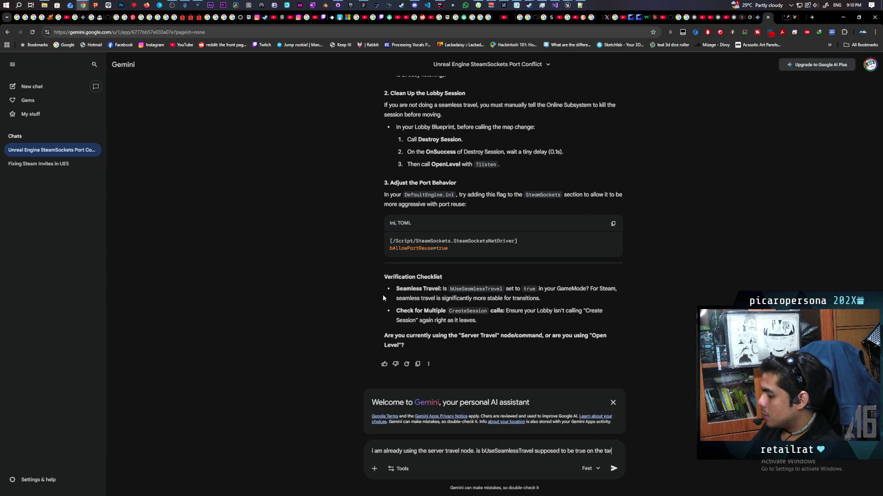
text( get )
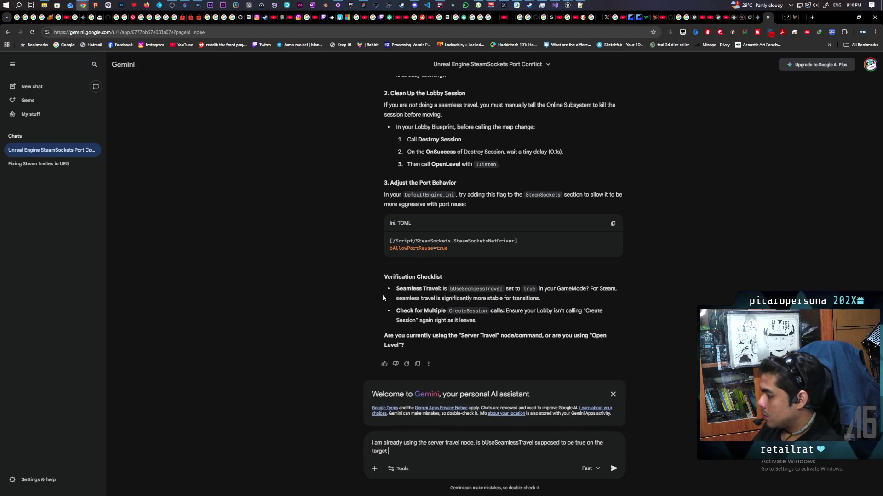
text(game om)
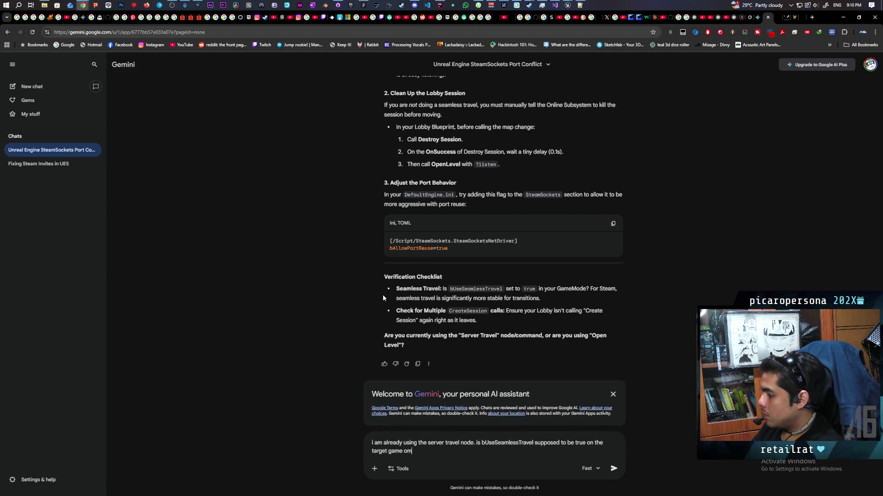
key(BackSpace)
key(BackSpace)
text(mode o)
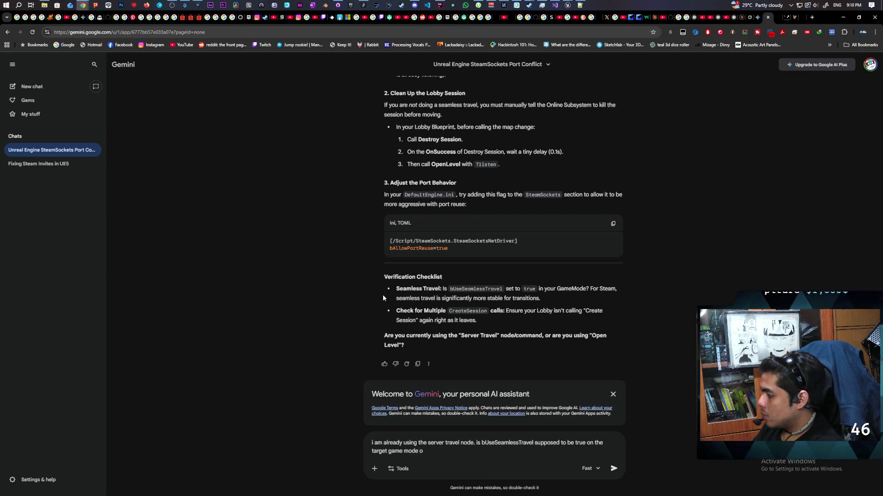
text(r the c)
text(one)
key(Return)
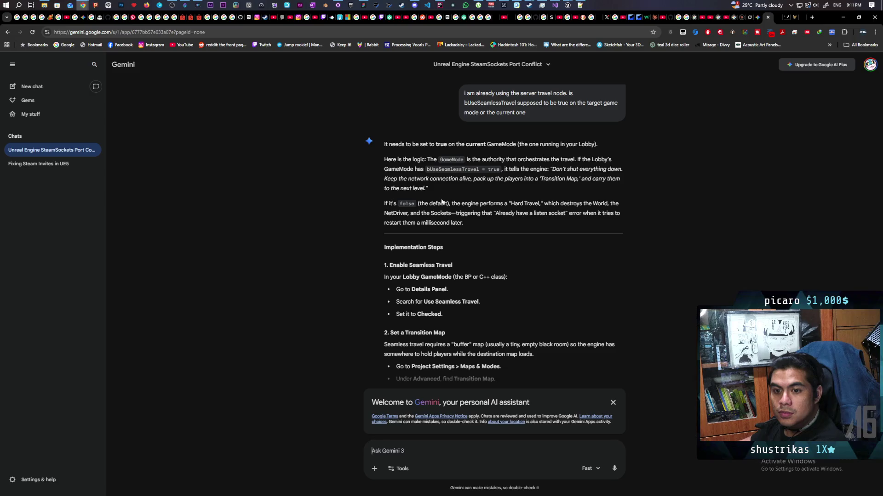
scroll(337, 309, down, 3)
scroll(337, 309, up, 3)
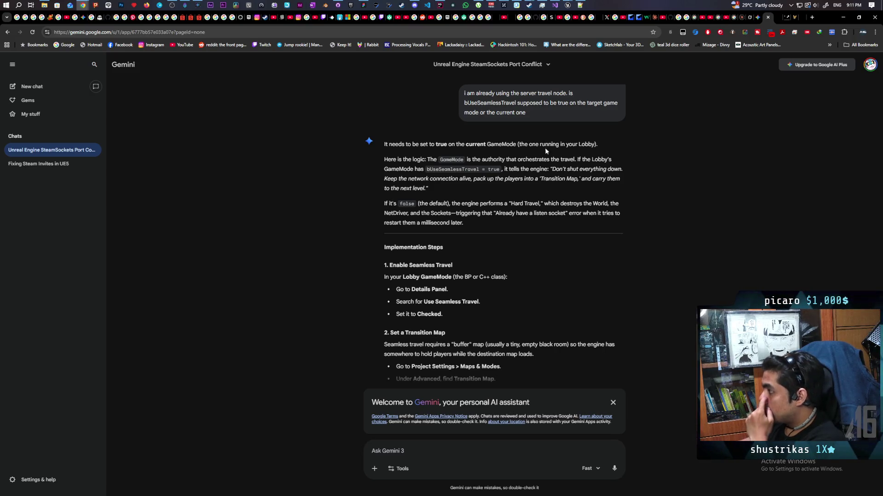
mouse_move(473, 39)
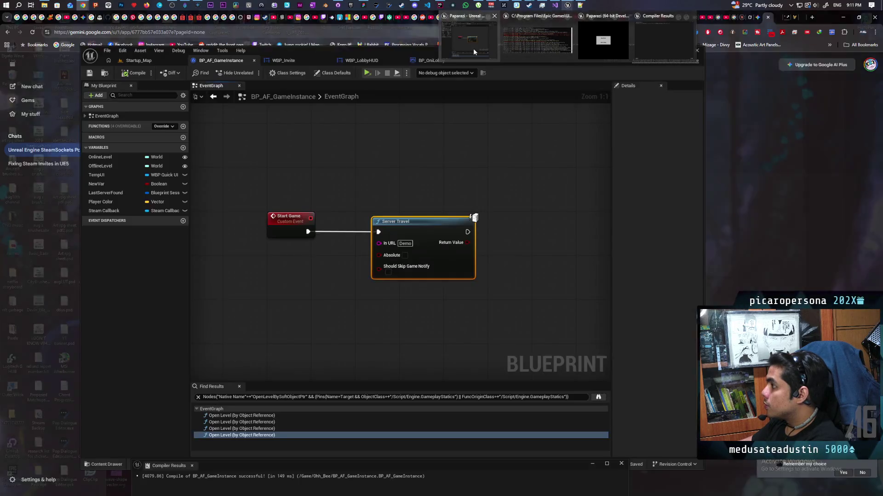
Enable Use Seamless Travel in BP_OniLobby's class defaults and compile the blueprint
click(473, 49)
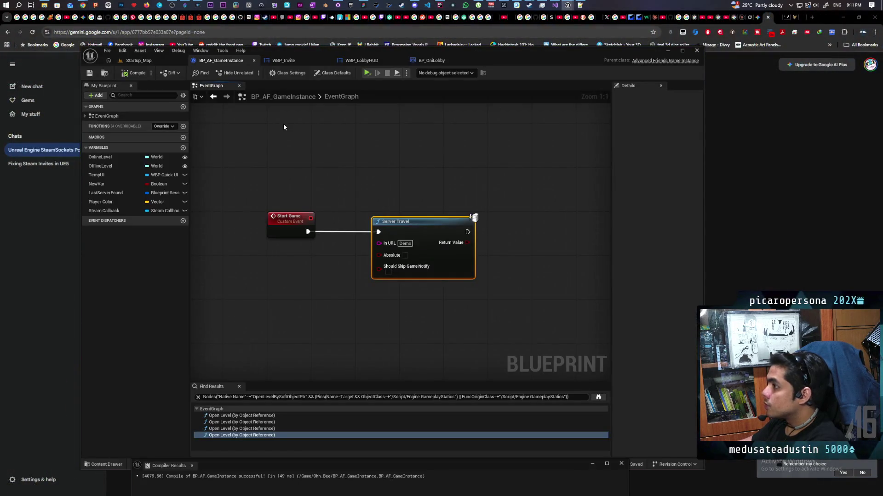
click(431, 60)
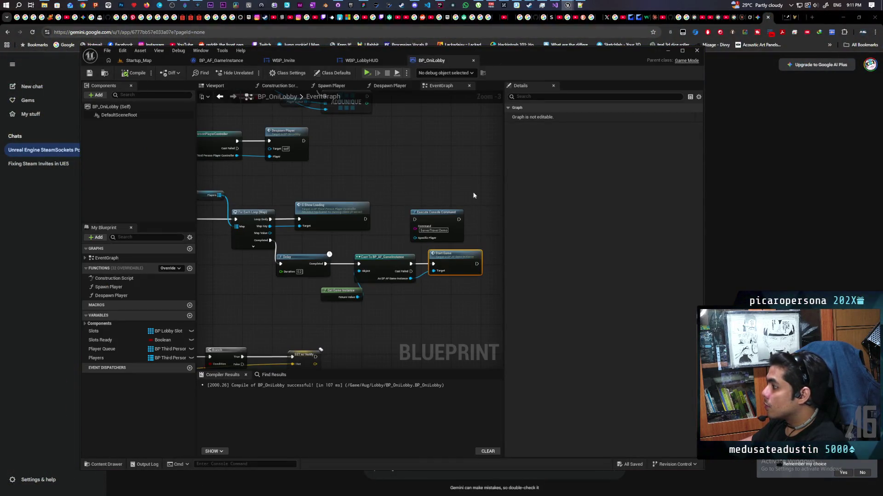
click(450, 158)
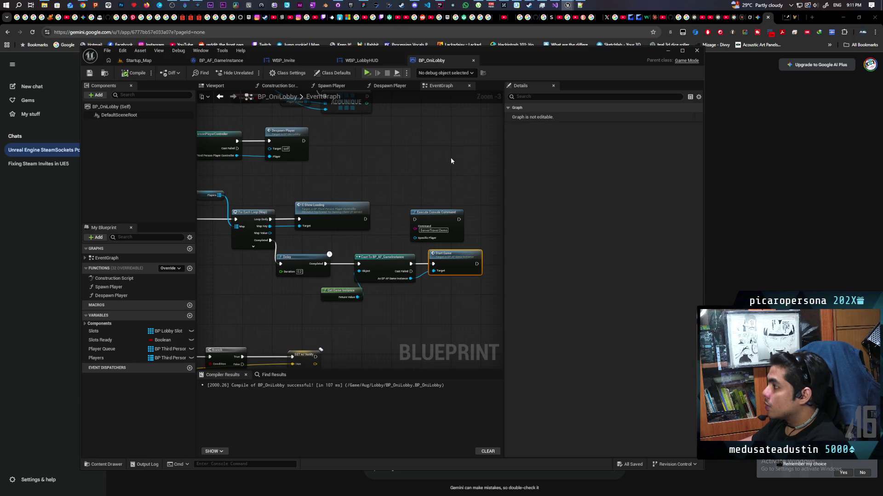
click(331, 74)
click(525, 97)
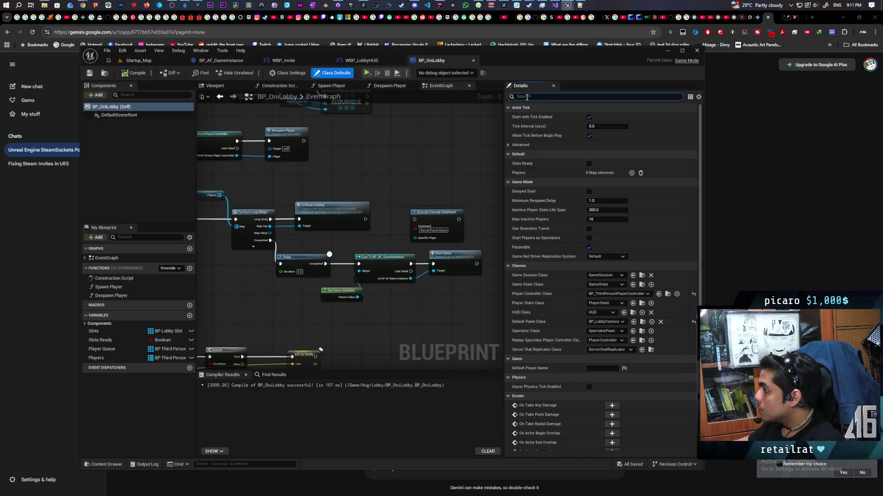
click(589, 228)
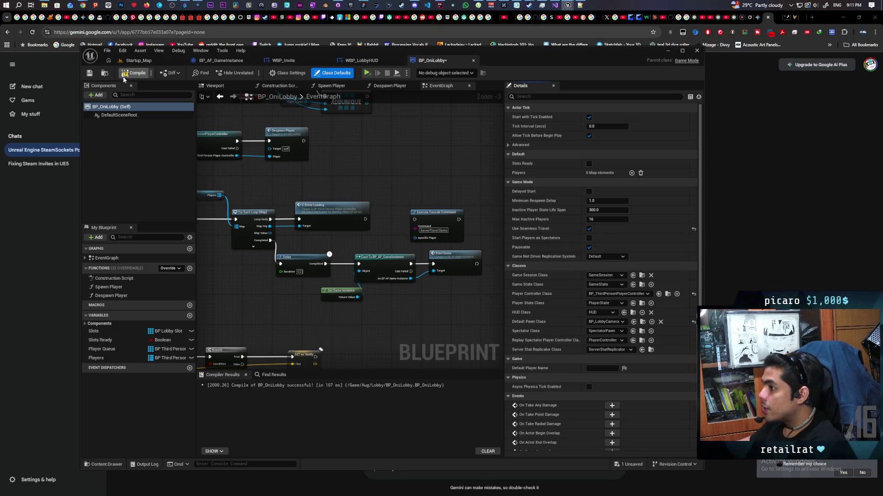
click(134, 73)
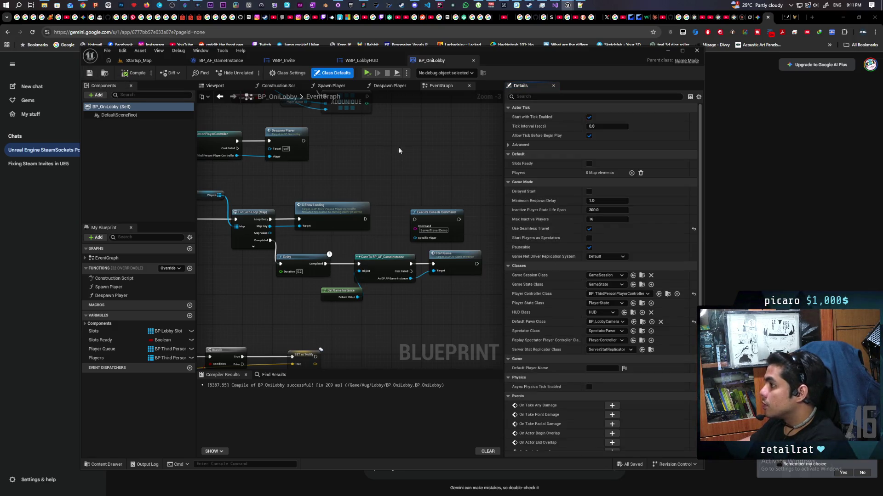
Launch a standalone game from the Startup_Map level
click(139, 61)
click(568, 6)
click(725, 116)
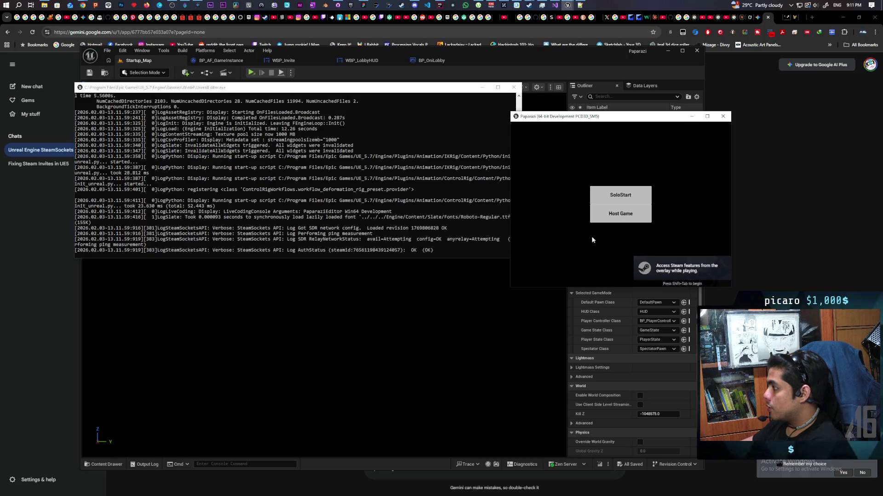
Host a Steam game session and start the match to server-travel into the game level
click(618, 217)
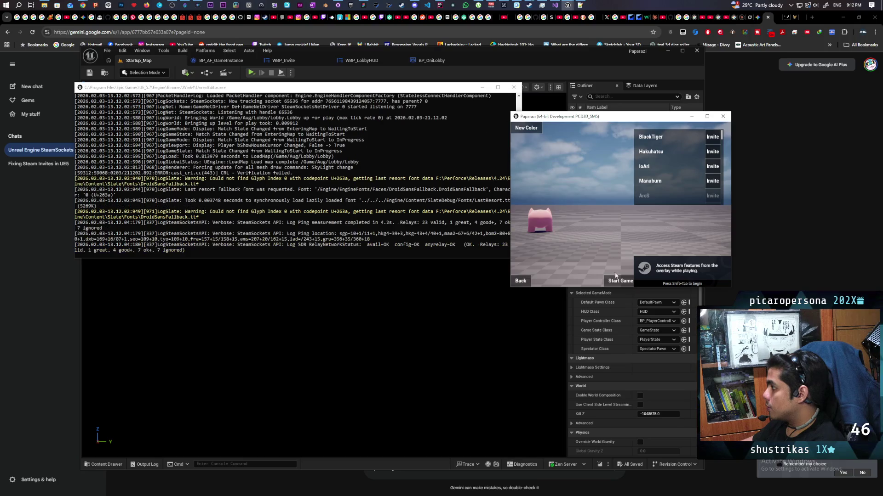
click(617, 282)
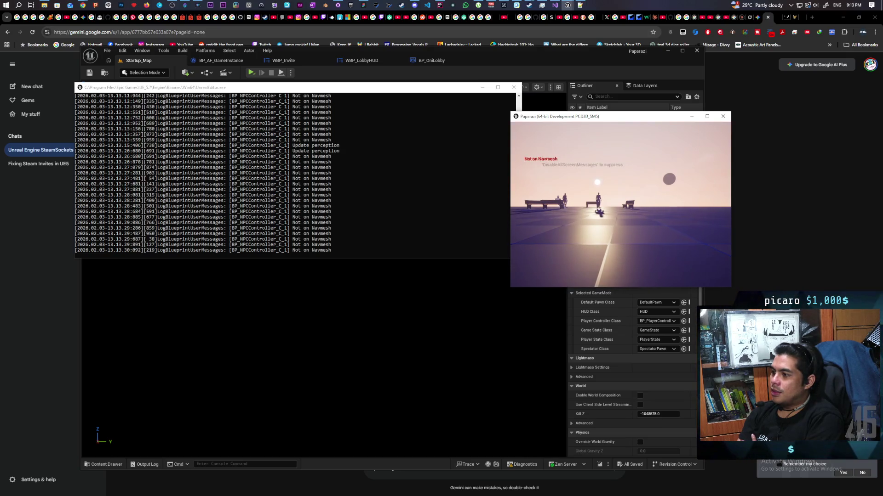
Leave the match via the pause menu's Main Menu, returning to Startup_Map
key(Escape)
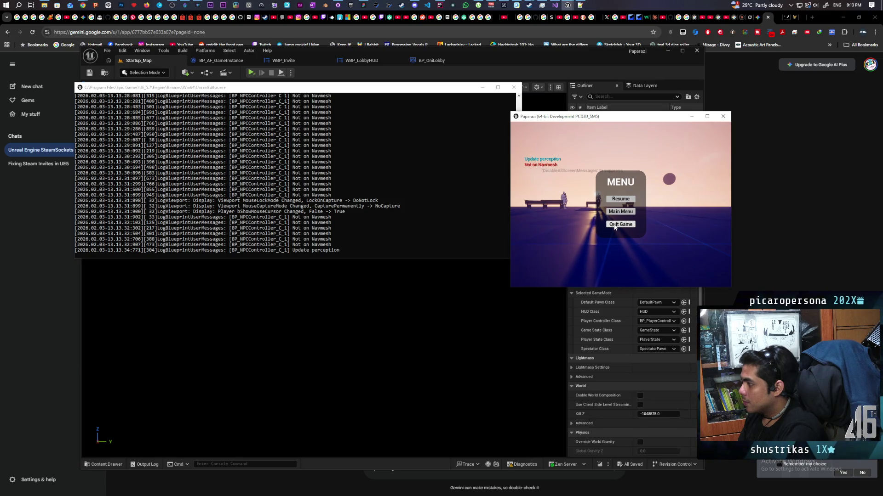
click(619, 212)
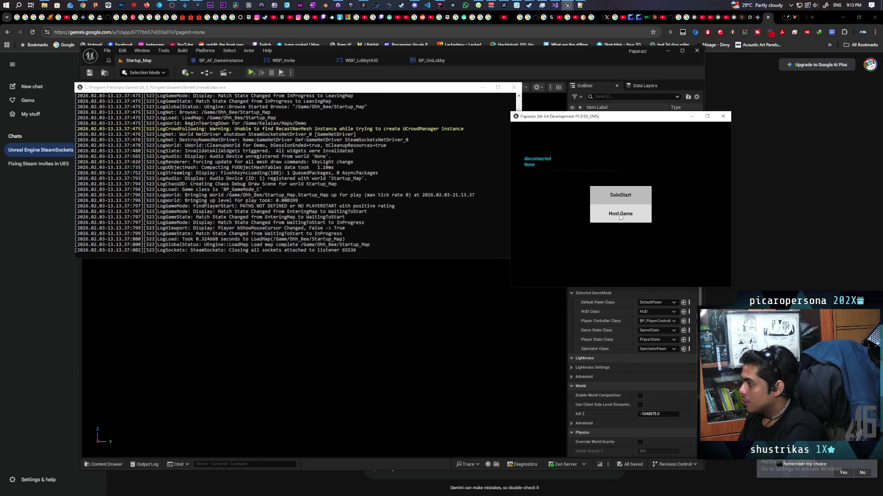